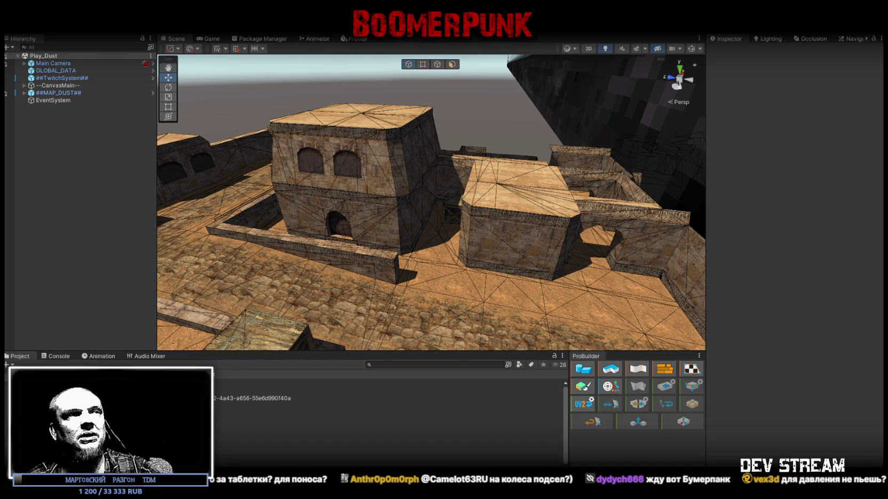
Maximize the DTF Esoteric Ebb article and play its embedded trailer full screen.
mouse_move(653, 172)
mouse_down()
mouse_move(452, 264)
mouse_move(500, 255)
mouse_up()
scroll(500, 255, down, 10)
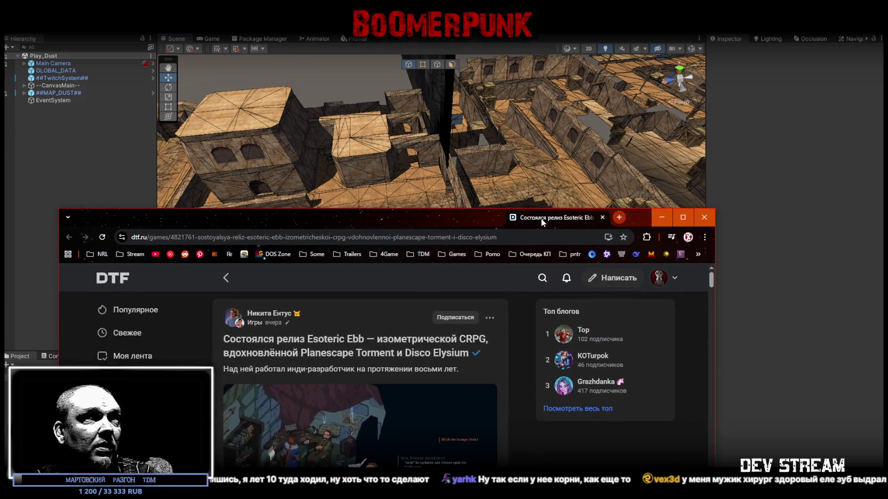
double_click(541, 219)
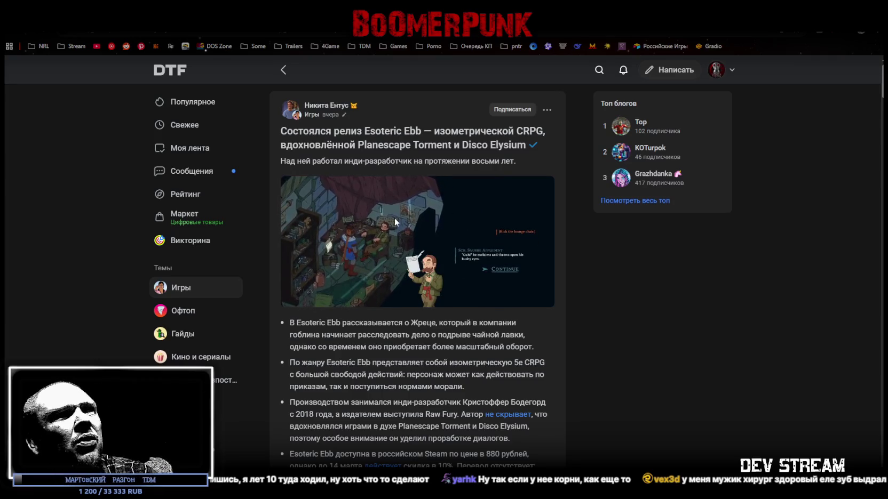
scroll(641, 304, down, 4)
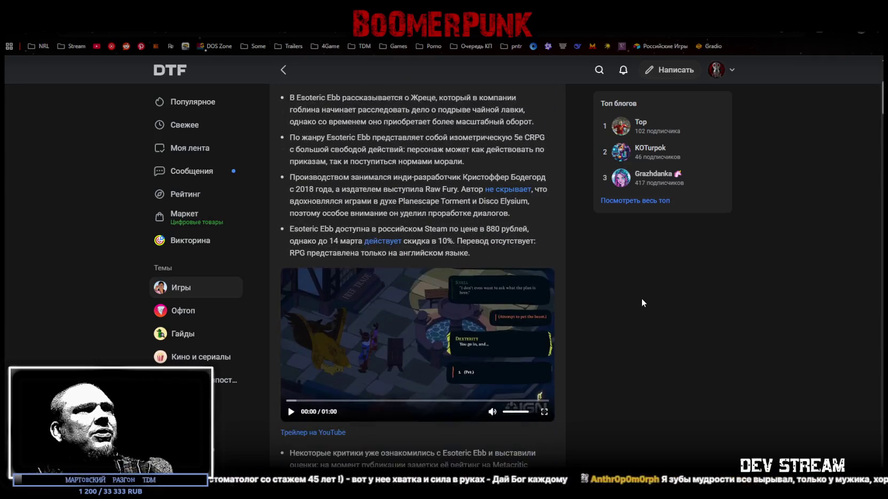
click(544, 418)
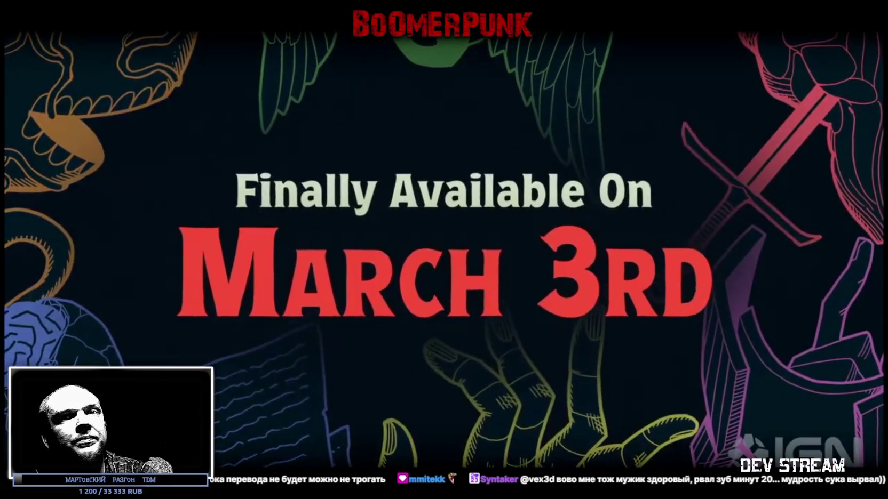
Exit full-screen playback, pause the trailer at 00:50, and scroll through the article.
key(Escape)
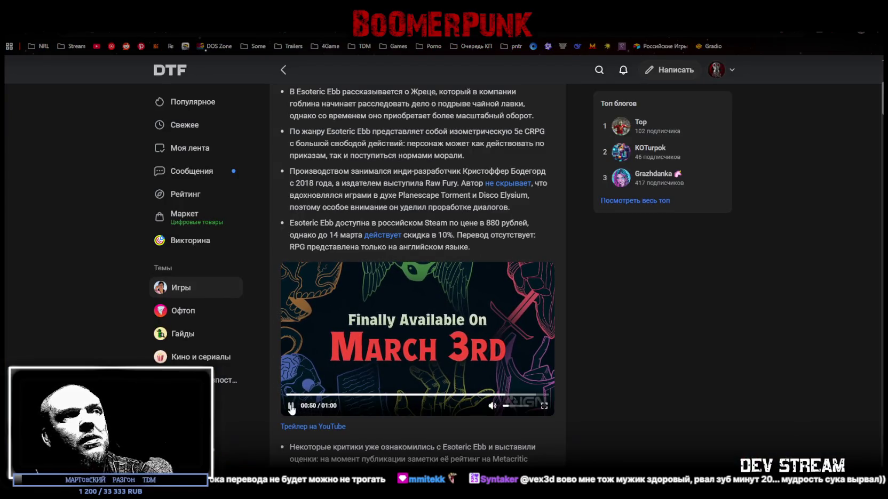
key(space)
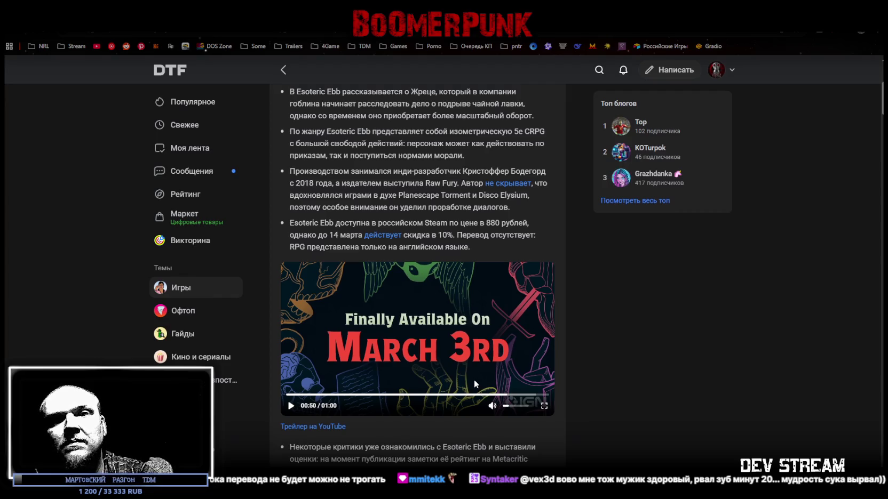
scroll(471, 391, up, 4)
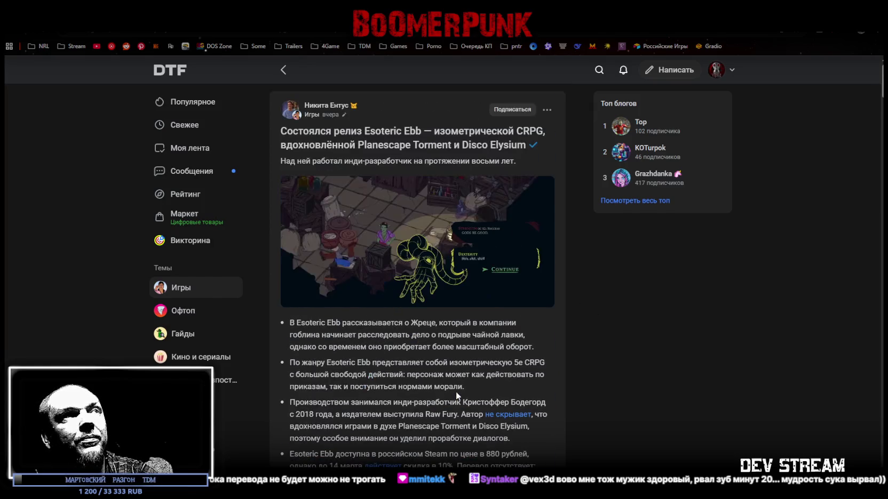
scroll(454, 391, down, 10)
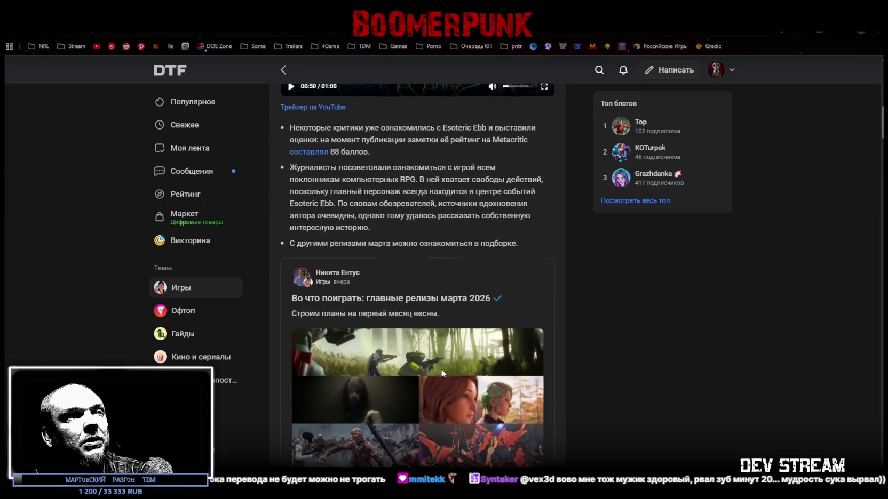
scroll(442, 375, up, 5)
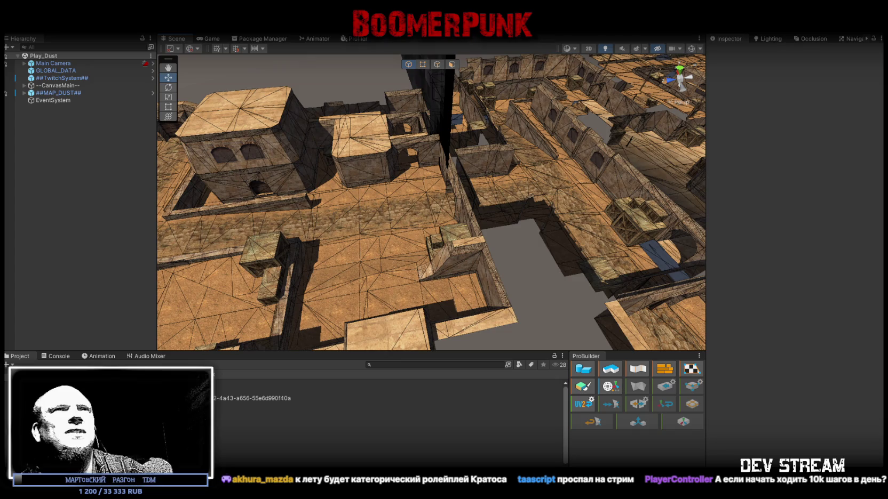
Hide the Unity editor to reveal the desktop with Super+D.
key(super+d)
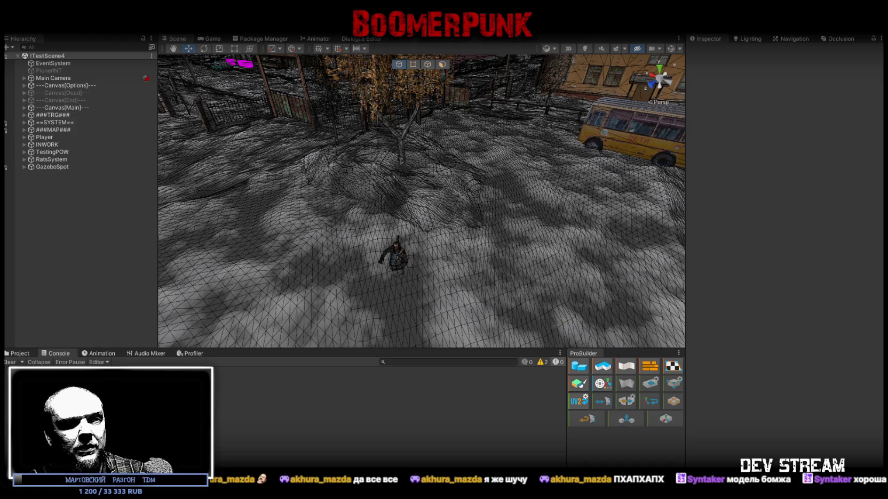
In Blockbench, widen the 3D viewport and orbit around the Bamj1 vagrant model's front and side.
key(alt+Tab)
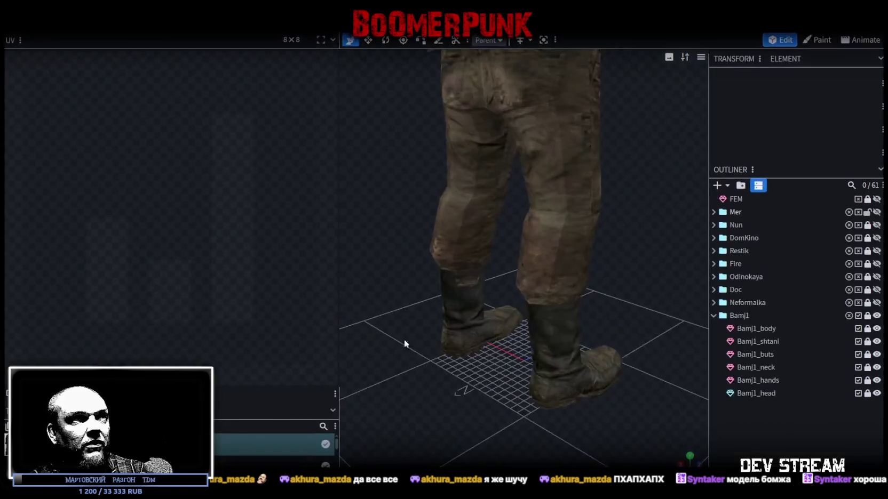
scroll(397, 301, down, 5)
mouse_move(569, 363)
mouse_down()
mouse_move(439, 337)
mouse_move(503, 317)
mouse_move(566, 325)
mouse_up()
mouse_move(340, 216)
mouse_down()
mouse_move(322, 212)
mouse_move(241, 240)
mouse_up()
mouse_move(476, 330)
mouse_down()
mouse_move(516, 308)
mouse_move(370, 307)
mouse_move(535, 317)
mouse_move(430, 303)
mouse_move(361, 325)
mouse_move(461, 335)
mouse_move(426, 341)
mouse_move(360, 333)
mouse_move(535, 343)
mouse_move(301, 322)
mouse_move(321, 295)
mouse_move(455, 354)
mouse_move(386, 337)
mouse_move(344, 377)
mouse_move(311, 250)
mouse_move(380, 248)
mouse_move(294, 297)
mouse_move(251, 292)
mouse_move(316, 250)
mouse_move(460, 234)
mouse_up()
scroll(558, 318, up, 3)
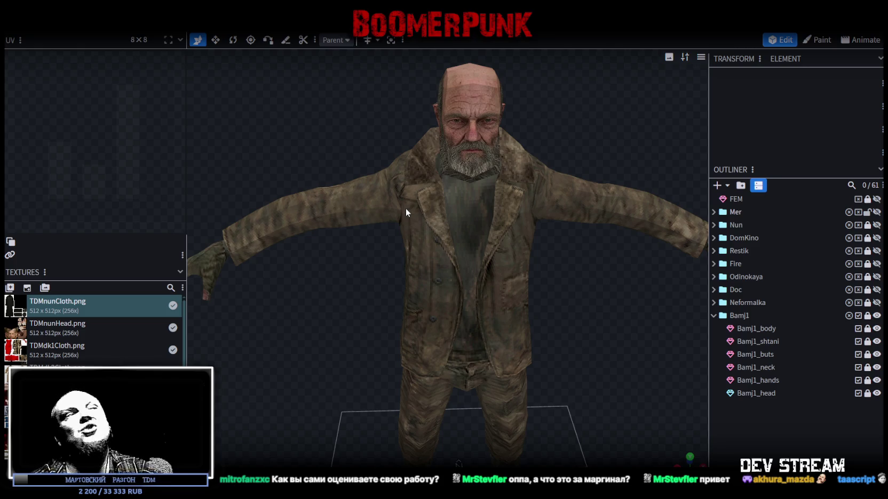
scroll(486, 226, down, 3)
Orbit to a close front view of the vagrant model, then orbit Unity's Scene view to the character.
mouse_move(348, 183)
mouse_down()
mouse_move(343, 172)
mouse_move(310, 165)
mouse_move(311, 143)
mouse_move(535, 145)
mouse_move(486, 115)
mouse_move(288, 138)
mouse_move(343, 129)
mouse_move(350, 146)
mouse_move(299, 182)
mouse_move(454, 160)
mouse_move(359, 155)
mouse_move(327, 168)
mouse_move(224, 172)
mouse_up()
mouse_move(510, 315)
mouse_down()
mouse_move(323, 277)
mouse_move(538, 344)
mouse_up()
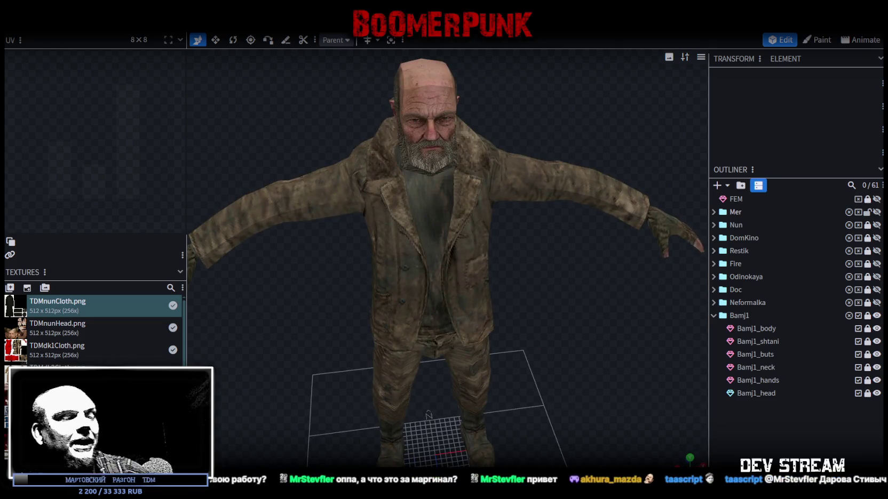
key(alt+Tab)
mouse_move(469, 255)
mouse_down()
mouse_move(414, 234)
mouse_move(333, 260)
mouse_move(474, 227)
mouse_move(491, 200)
mouse_move(463, 211)
mouse_move(399, 188)
mouse_move(429, 156)
mouse_move(501, 169)
mouse_move(532, 155)
mouse_up()
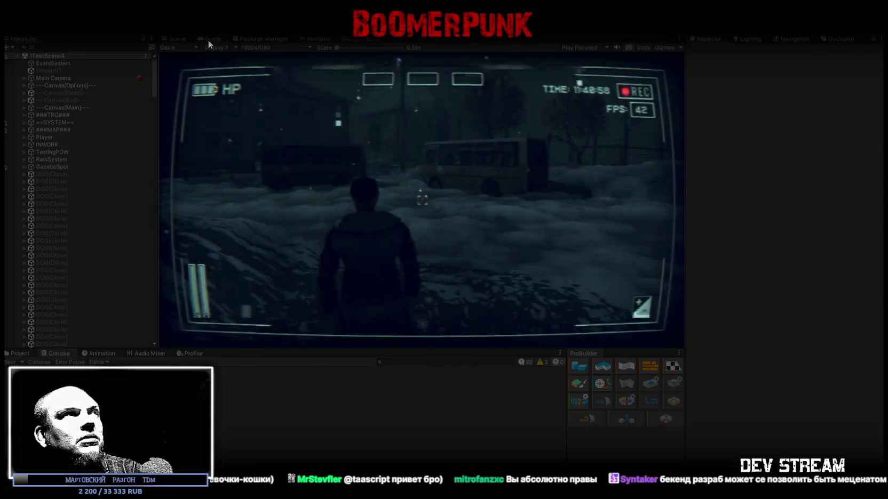
Maximize the running Game view and bring up the in-game camcorder pause menu.
double_click(208, 40)
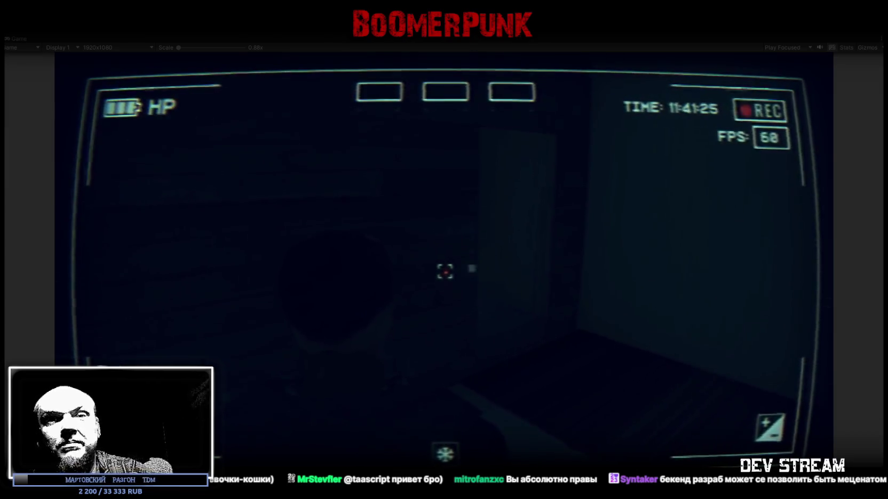
key(Escape)
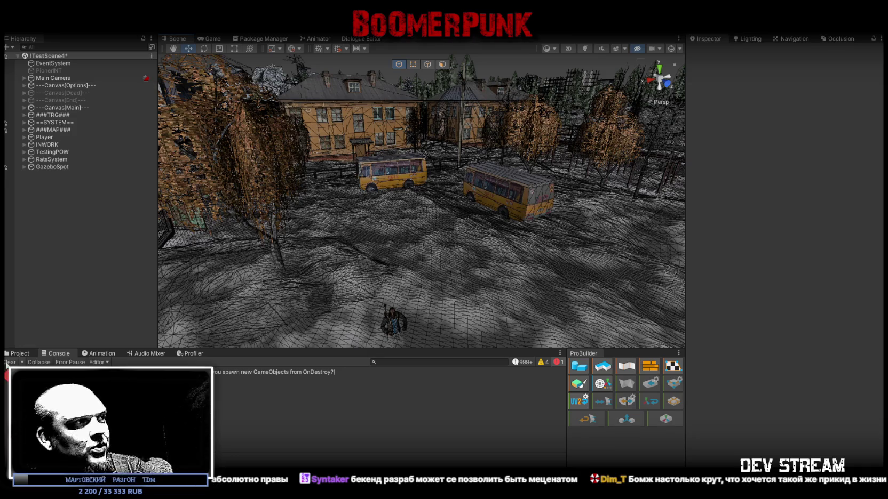
Clear all Console messages, then move the Scene view close to the player character.
click(9, 362)
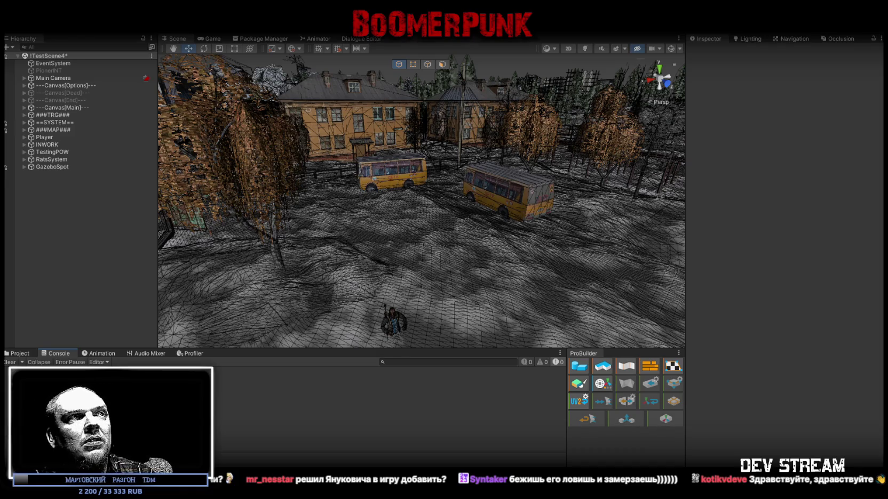
mouse_move(503, 238)
mouse_down()
mouse_move(523, 262)
mouse_move(485, 265)
mouse_move(454, 252)
mouse_move(416, 178)
mouse_move(444, 175)
mouse_move(424, 203)
mouse_move(440, 235)
mouse_move(420, 233)
mouse_move(583, 252)
mouse_move(534, 243)
mouse_up()
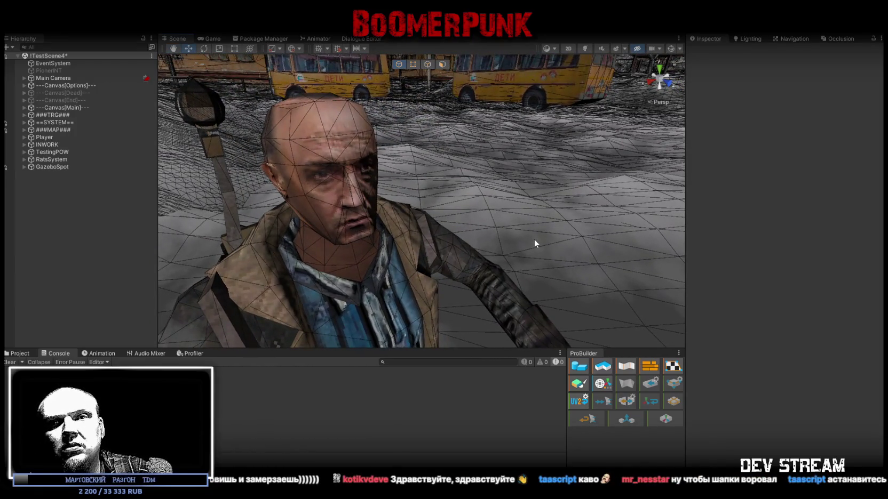
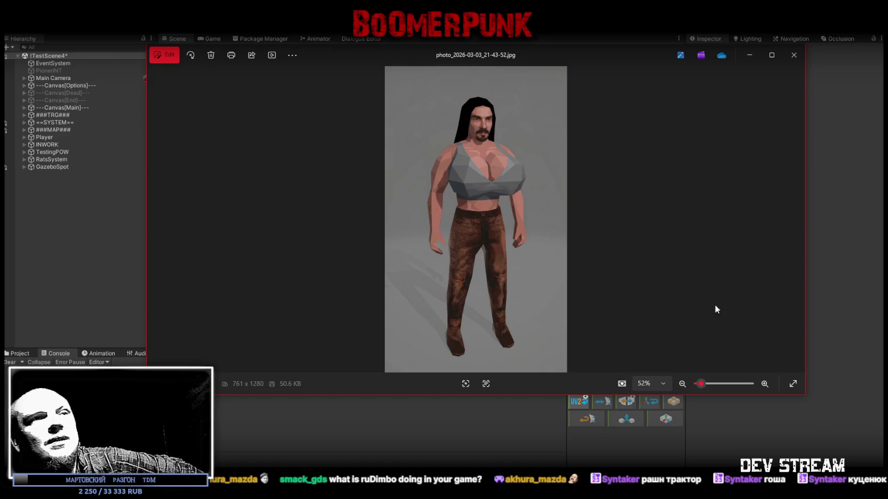
Resize and reposition the Photos window so the long-haired character render fills nearly the full height, then close it.
drag(805, 397, 601, 468)
drag(437, 52, 503, 24)
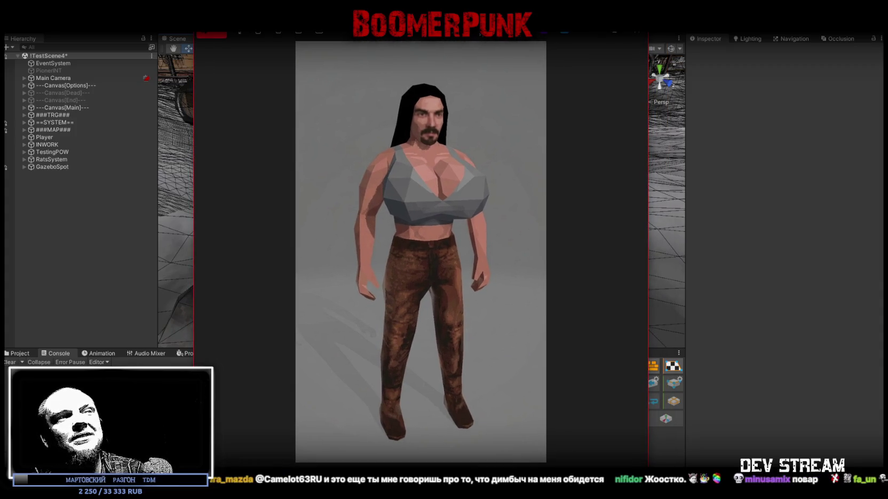
key(Escape)
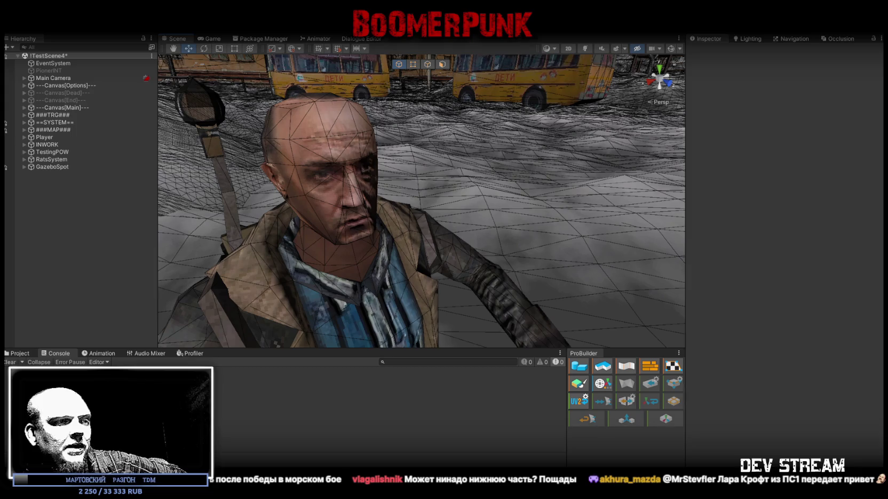
Switch from Photos to the ruDimbo Telegram channel.
key(alt+Tab)
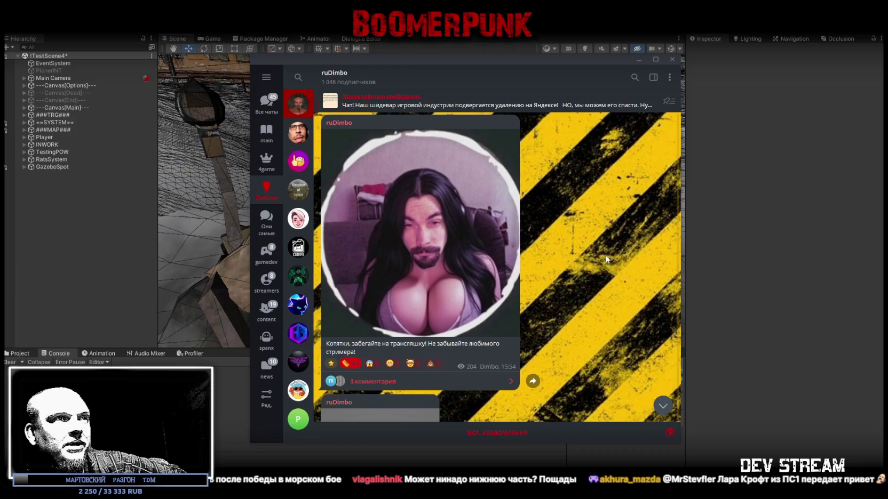
scroll(550, 256, down, 3)
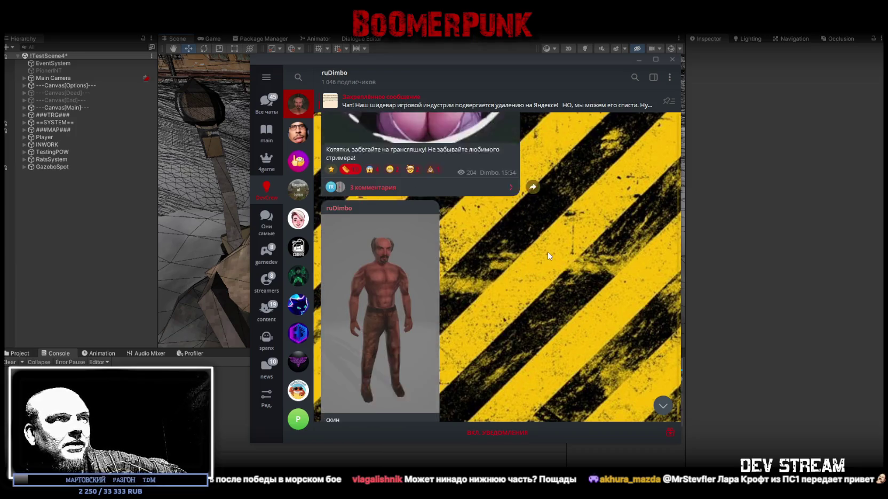
scroll(456, 266, up, 5)
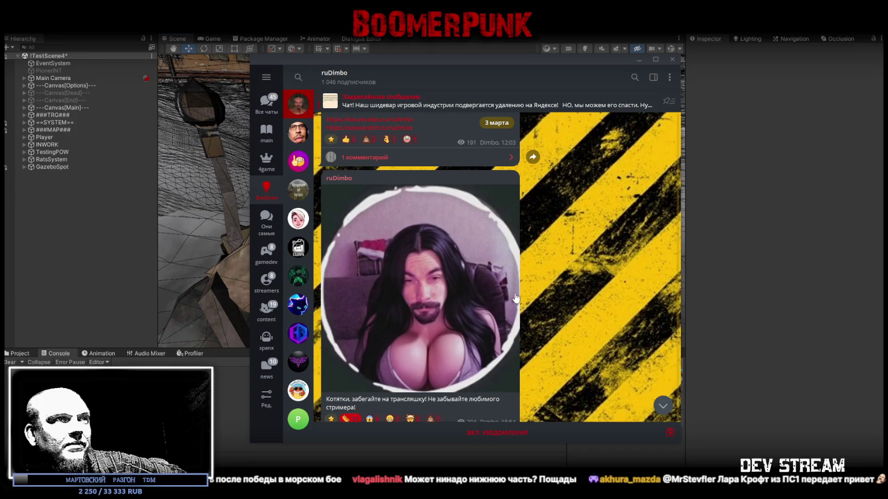
scroll(553, 302, up, 3)
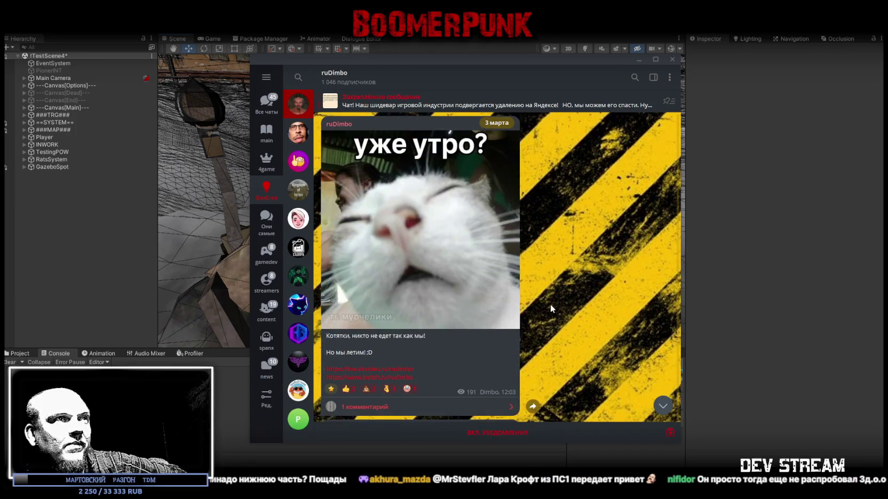
scroll(550, 304, down, 3)
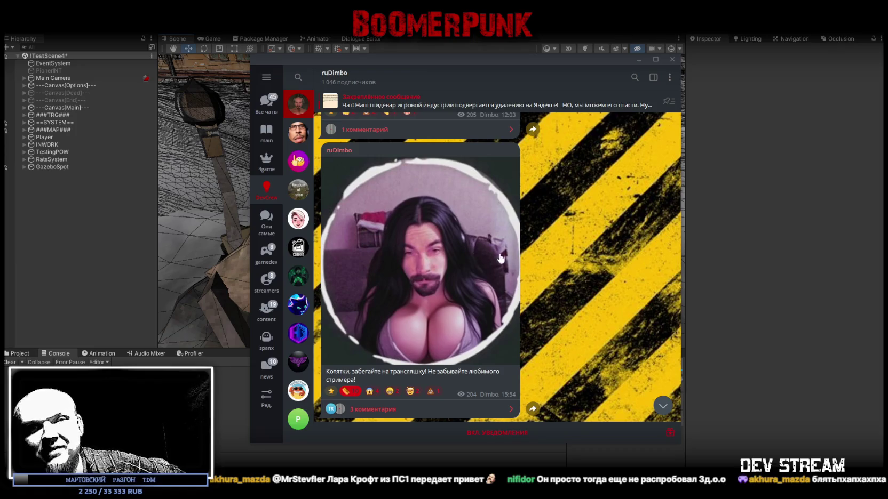
mouse_move(510, 60)
mouse_down()
mouse_move(465, 55)
mouse_move(470, 498)
mouse_up()
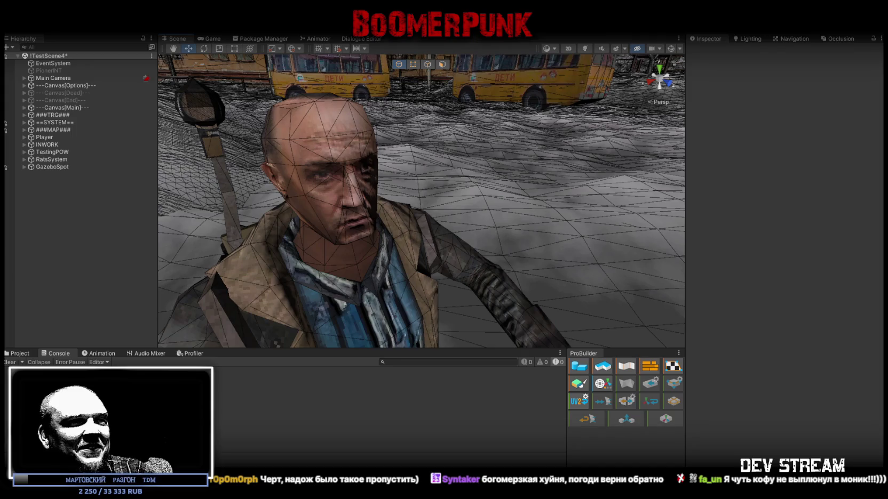
Bring the ruDimbo Telegram channel back in front of the Unity editor.
key(alt+Tab)
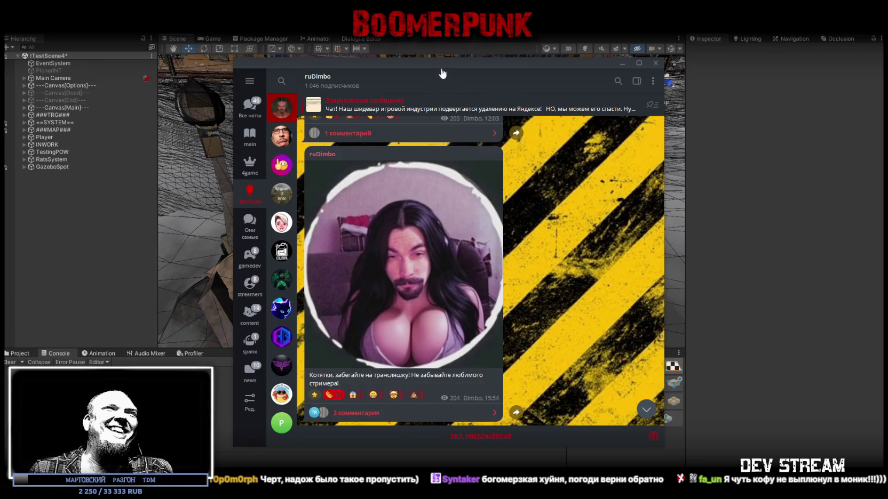
Hide Telegram and turn the Unity Scene view toward the car and the tall building.
key(alt+Tab)
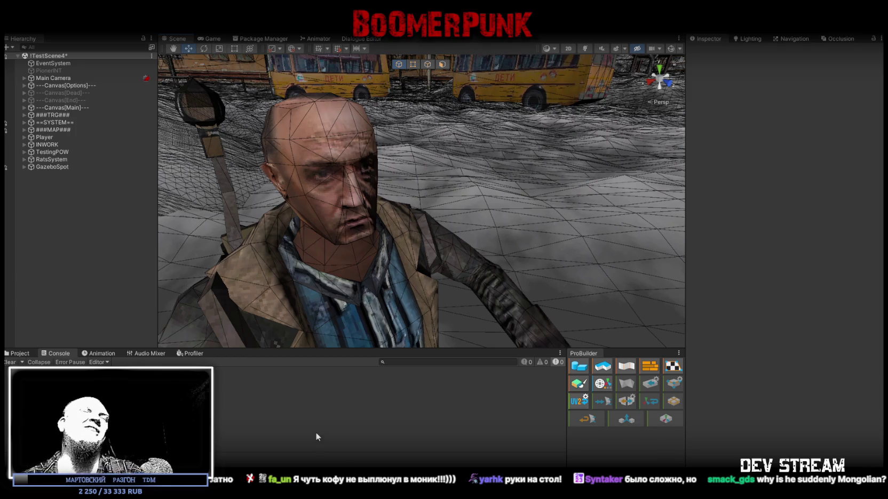
mouse_move(285, 126)
mouse_down()
mouse_move(404, 183)
mouse_move(467, 205)
mouse_move(494, 205)
mouse_up()
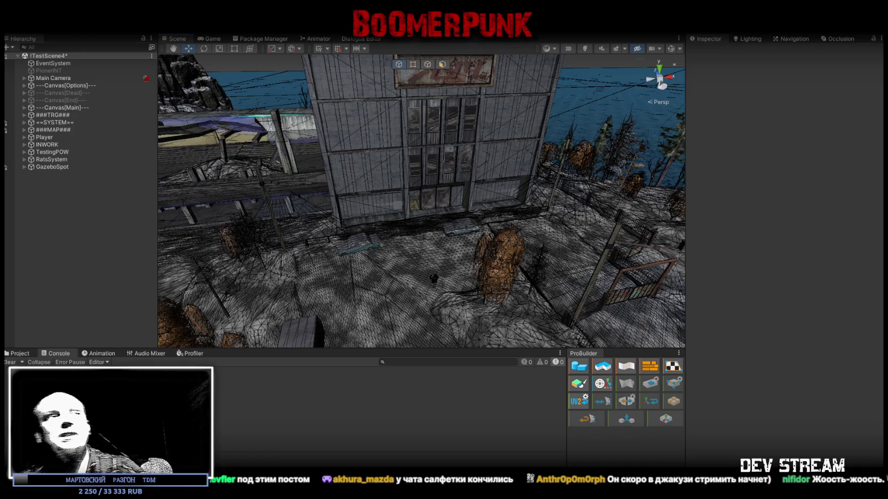
Fly the Scene camera to the street beside the building with the parked car and character.
mouse_move(482, 219)
mouse_down()
mouse_move(371, 252)
mouse_move(496, 182)
mouse_move(376, 215)
mouse_move(435, 221)
mouse_up()
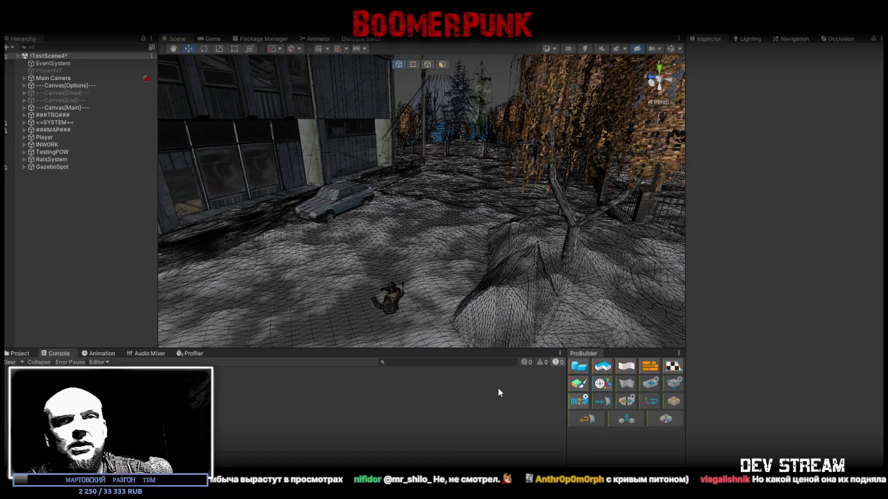
Survey the level toward the tree, gazebo and buildings, then return to the Blockbench old-man model.
mouse_move(442, 274)
mouse_down()
mouse_move(457, 253)
mouse_move(363, 254)
mouse_move(378, 275)
mouse_up()
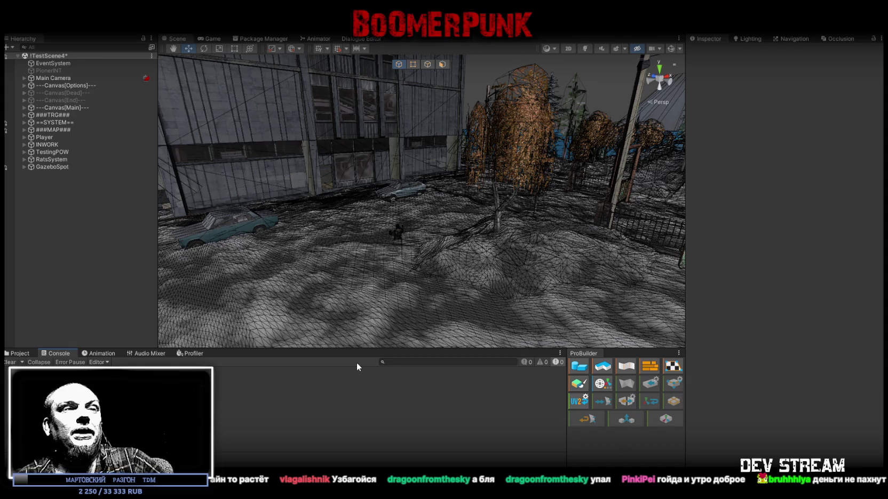
mouse_move(397, 235)
mouse_down()
mouse_move(457, 210)
mouse_move(392, 214)
mouse_move(373, 232)
mouse_move(352, 224)
mouse_up()
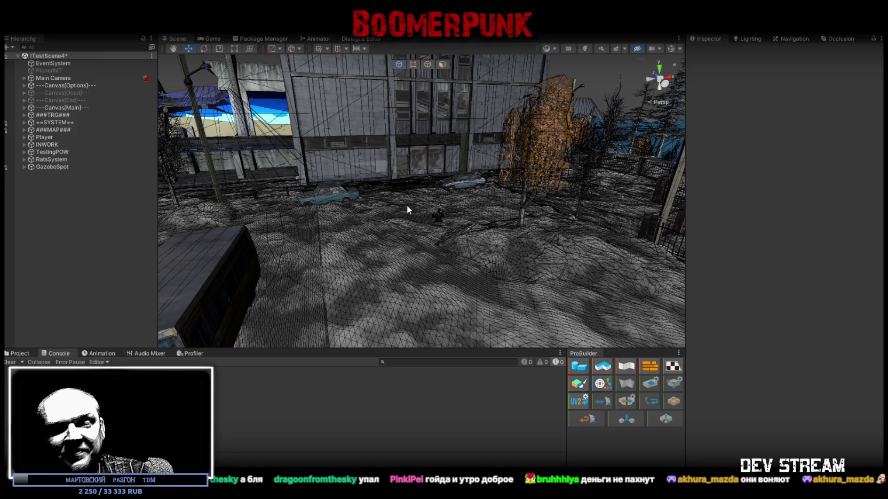
mouse_move(410, 227)
mouse_down()
mouse_move(401, 214)
mouse_move(374, 246)
mouse_move(395, 229)
mouse_up()
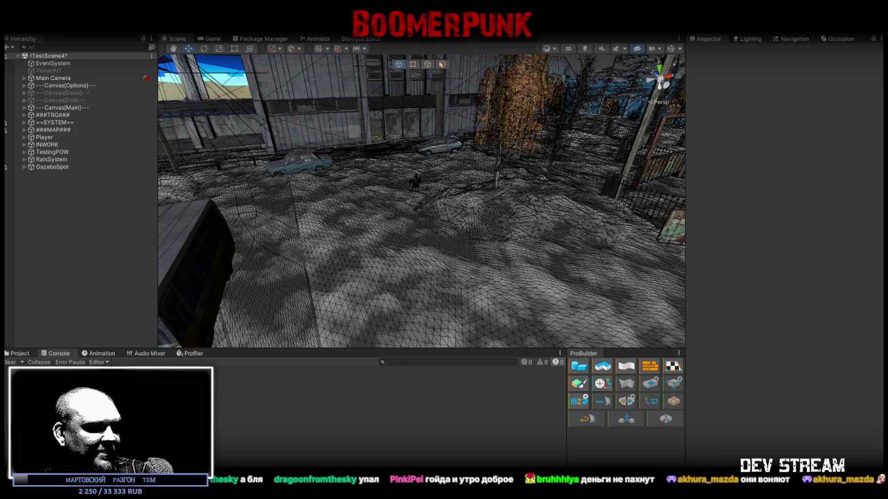
scroll(374, 288, down, 3)
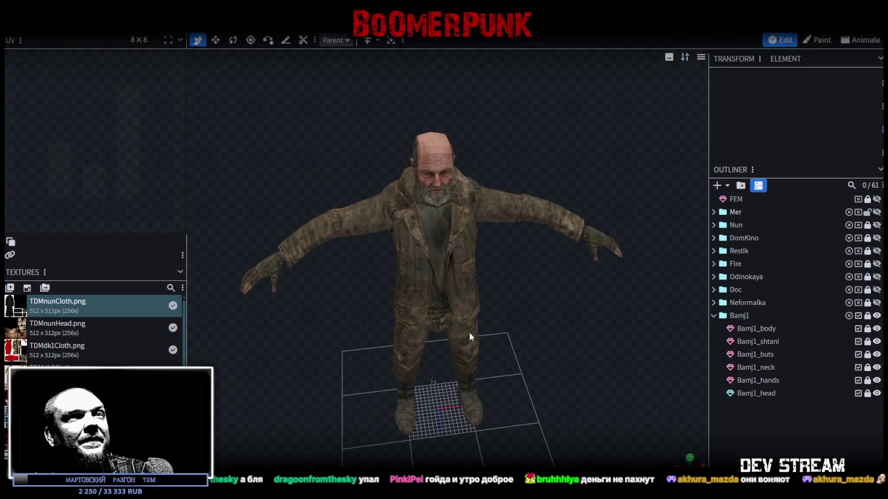
Collapse the Bamj1 group's parts and orbit to inspect the old man's side and back.
mouse_move(469, 332)
mouse_down()
mouse_move(537, 319)
mouse_move(705, 331)
mouse_up()
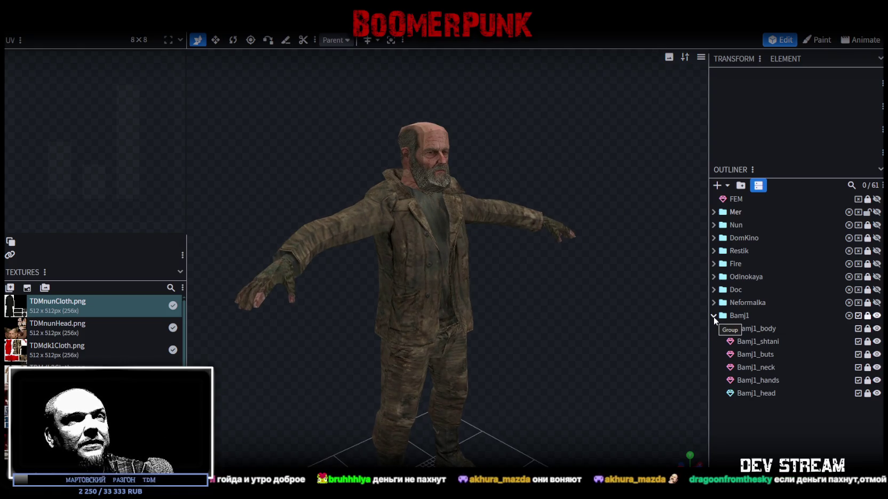
click(713, 316)
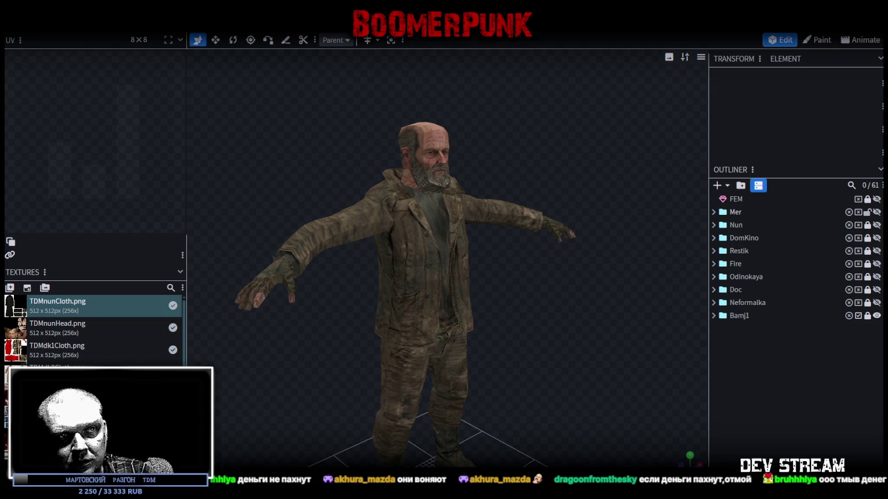
scroll(492, 325, down, 2)
mouse_move(561, 321)
mouse_down()
mouse_move(387, 353)
mouse_move(574, 341)
mouse_move(553, 317)
mouse_move(588, 305)
mouse_up()
scroll(575, 341, up, 3)
scroll(357, 378, down, 2)
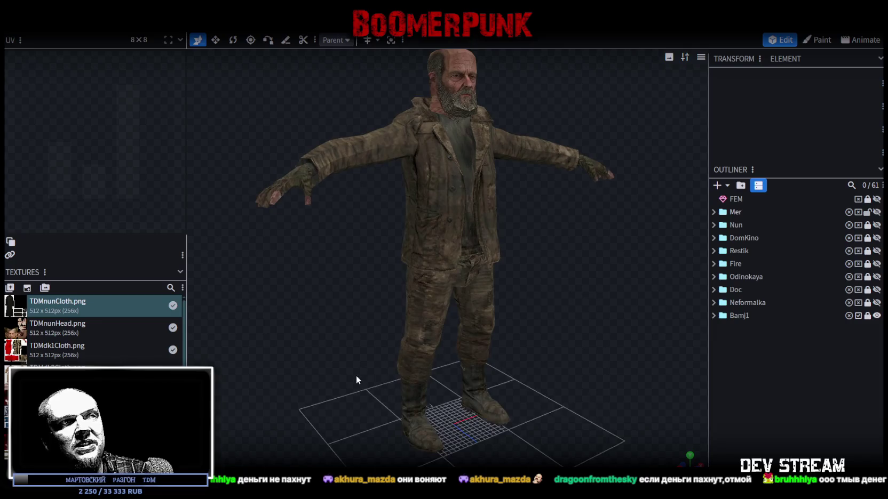
drag(357, 379, 363, 298)
Review the old man from three-quarter and side angles, save the project, and bring up the concept sheet.
scroll(362, 298, down, 2)
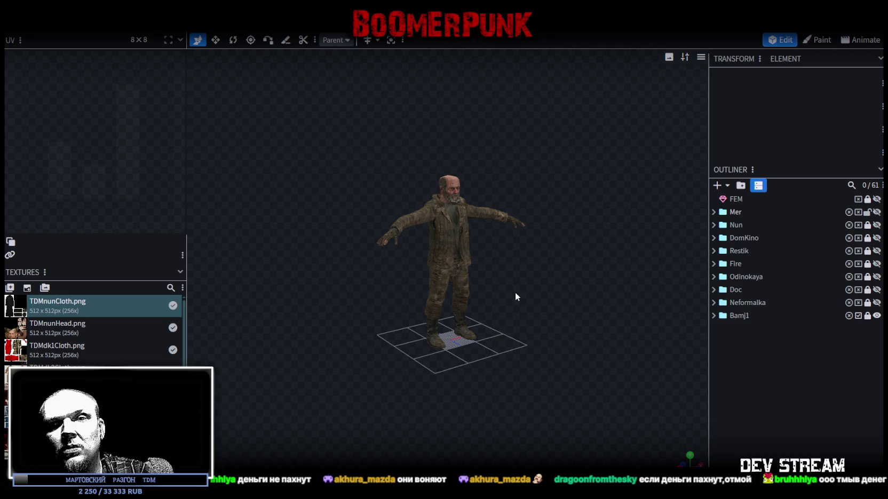
scroll(516, 296, up, 5)
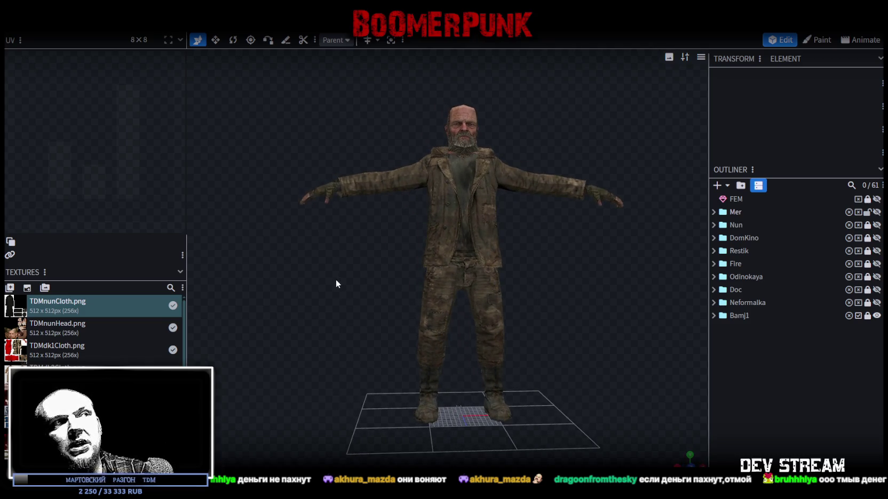
scroll(583, 258, down, 1)
scroll(410, 212, down, 1)
drag(565, 276, 474, 158)
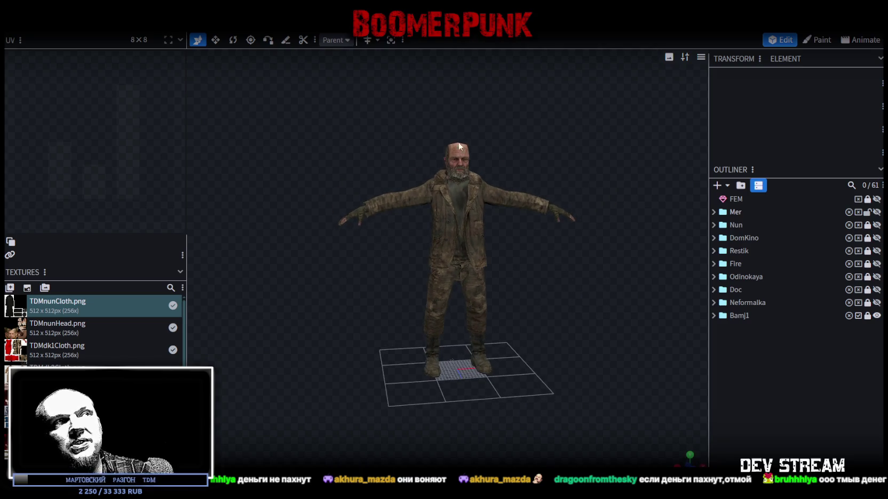
mouse_move(396, 144)
mouse_down()
mouse_move(410, 141)
mouse_move(397, 145)
mouse_up()
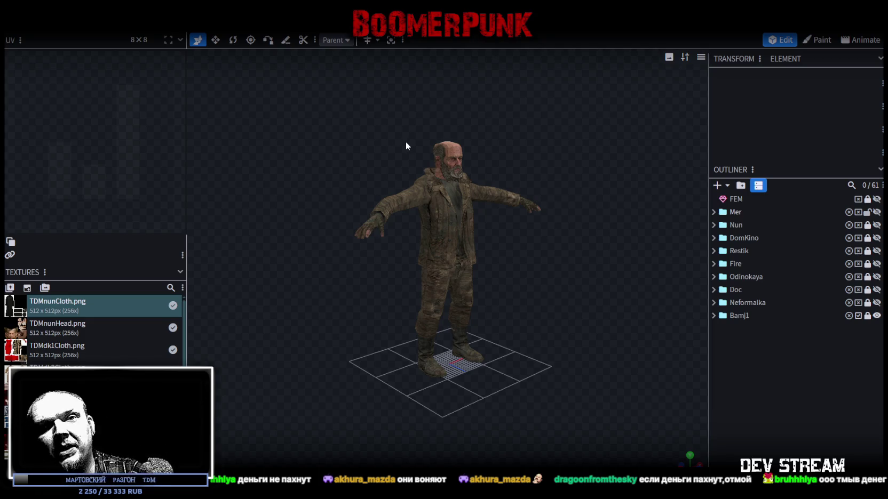
scroll(570, 278, up, 3)
mouse_move(570, 278)
mouse_down()
mouse_move(533, 267)
mouse_move(594, 257)
mouse_move(493, 291)
mouse_move(616, 249)
mouse_move(554, 250)
mouse_up()
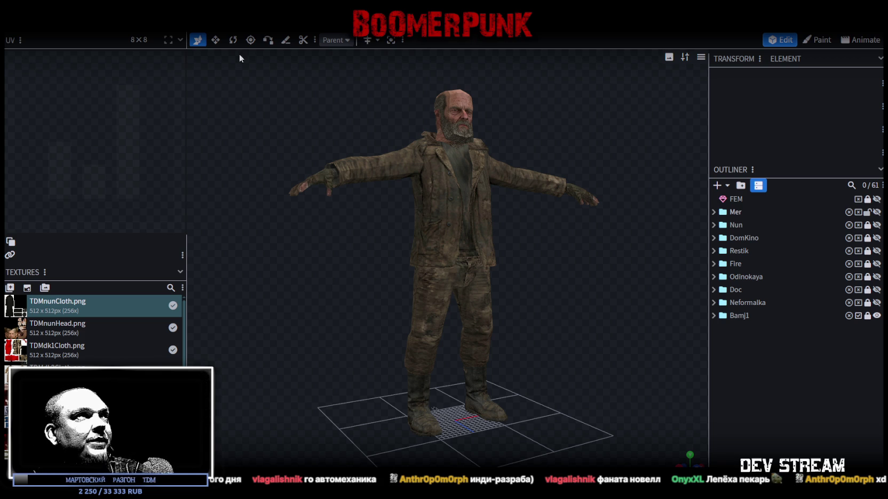
key(ctrl+s)
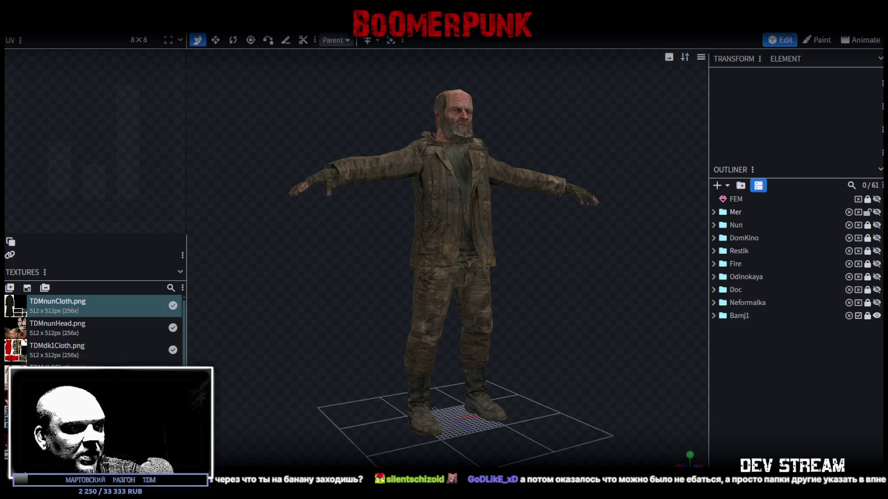
key(alt+Tab)
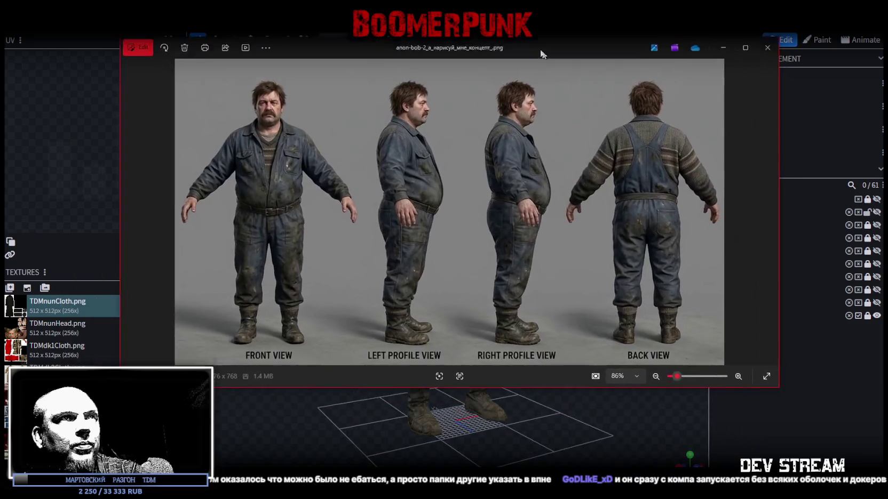
Enlarge then close the four-view concept sheet, and close QWEQWE.png to return to Blockbench.
mouse_move(768, 388)
mouse_down()
mouse_move(773, 438)
mouse_move(790, 467)
mouse_up()
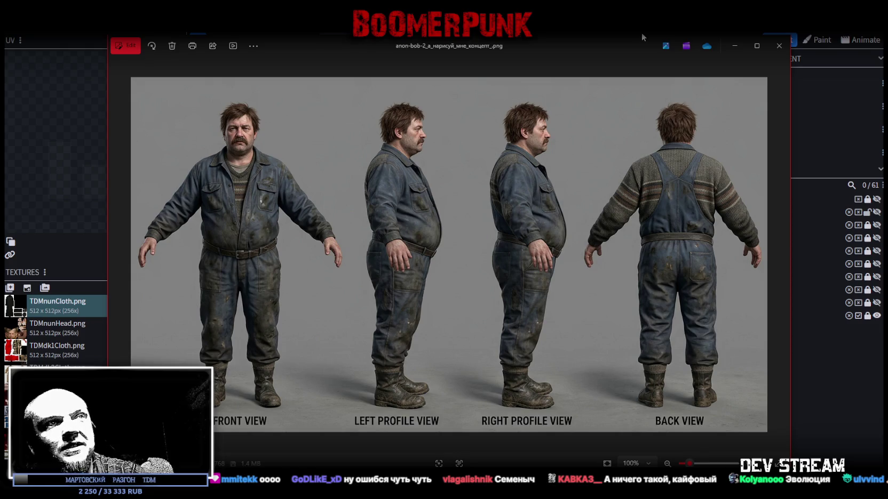
click(779, 46)
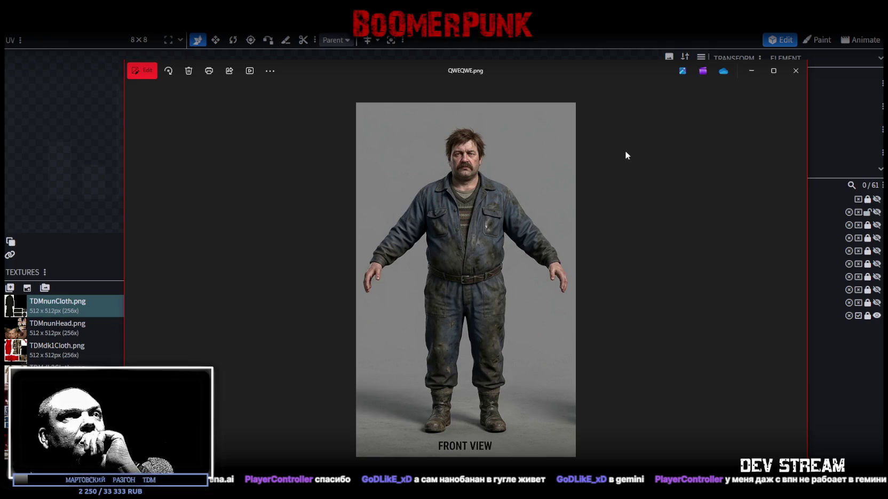
key(alt+F4)
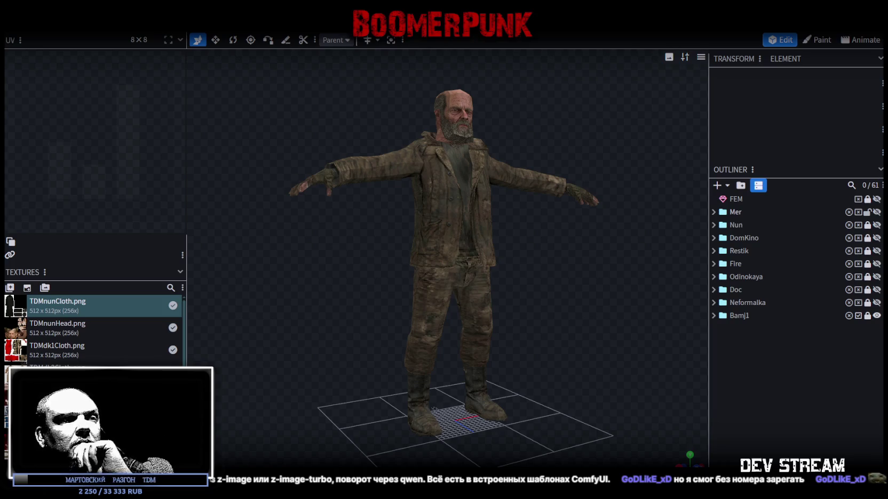
Bring up the BACK VIEW image of the overall-clad man over Blockbench.
key(alt+Tab)
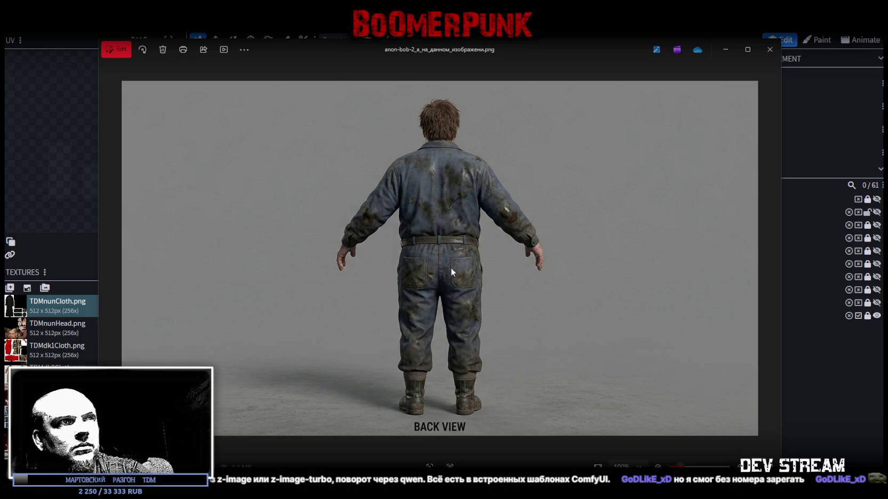
Move the reference aside, then in Paint select the whole back-view image and shift it left.
drag(579, 56, 576, 486)
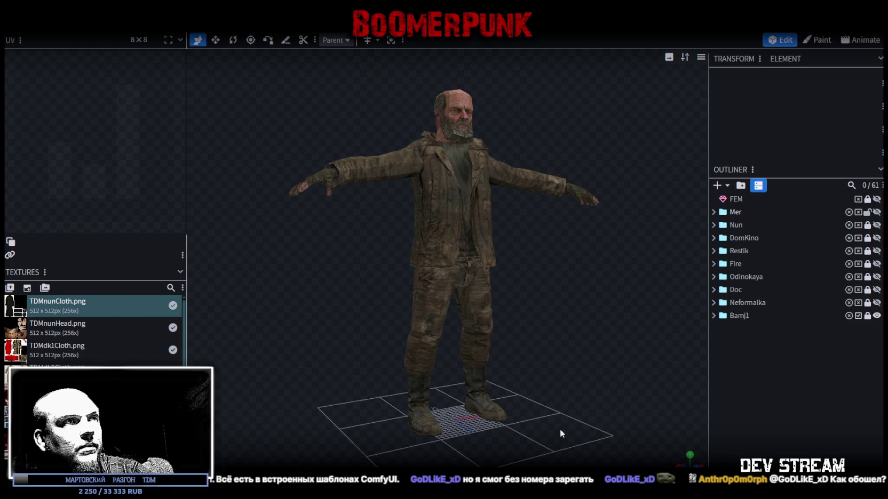
key(alt+Tab)
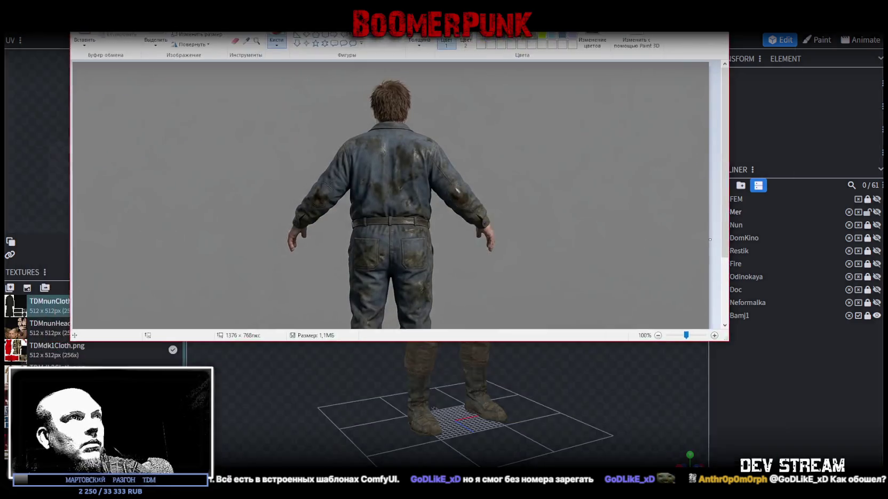
click(84, 40)
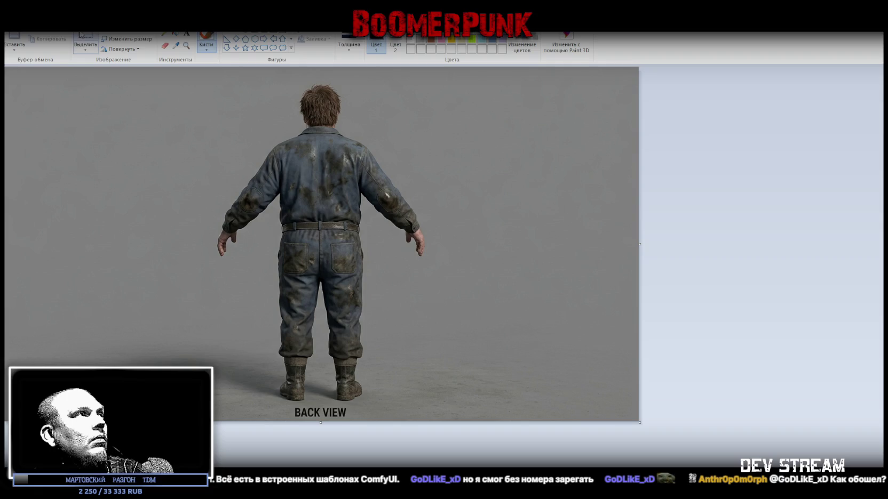
key(ctrl+a)
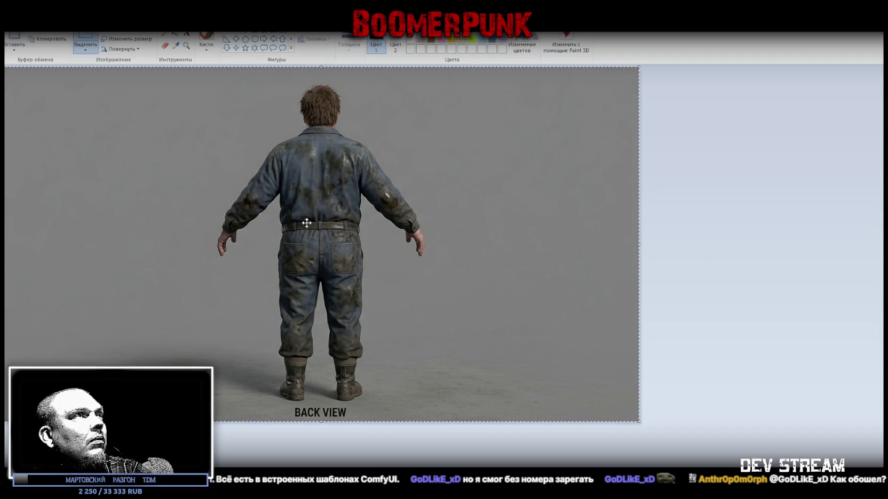
mouse_move(357, 215)
mouse_down()
mouse_move(94, 215)
mouse_move(157, 213)
mouse_move(144, 214)
mouse_up()
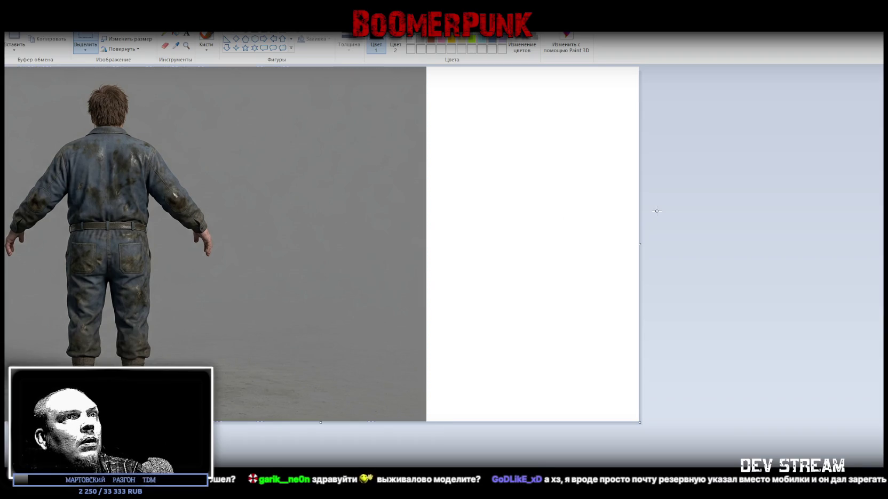
click(644, 241)
Crop the canvas to the figure, save the back-view image, and bring up the workwear reference sheet.
drag(225, 273, 217, 273)
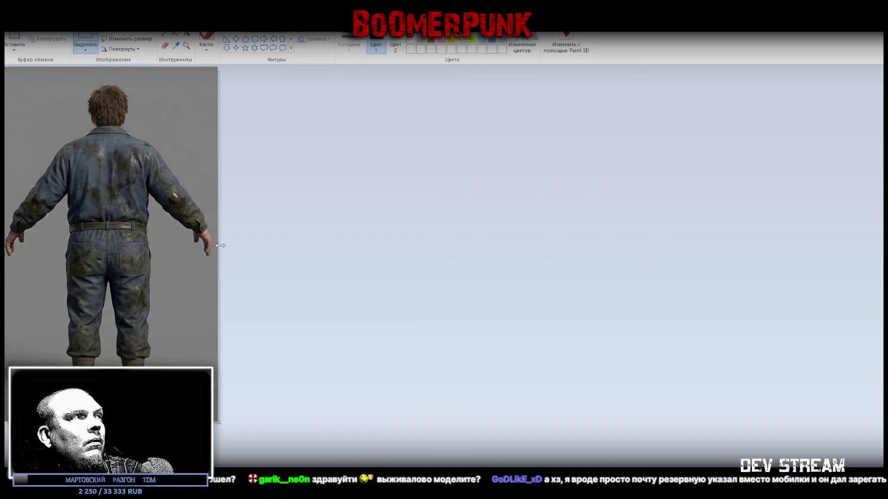
drag(216, 245, 215, 245)
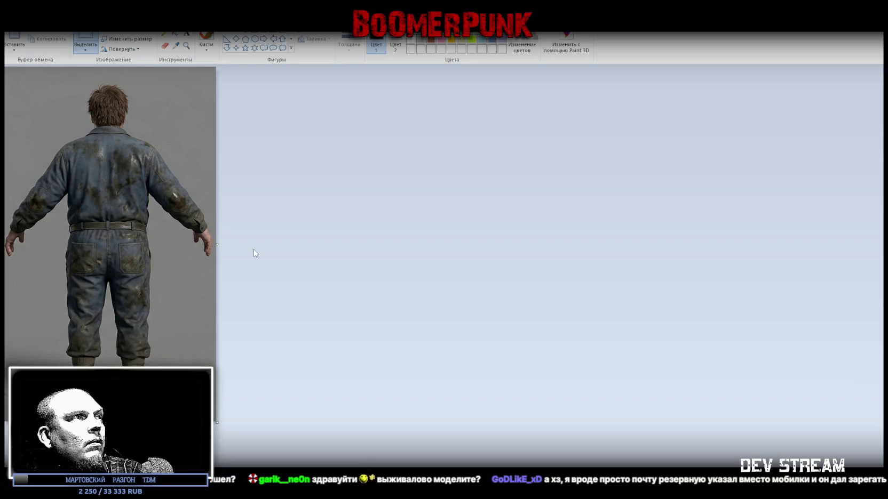
key(alt+F4)
click(403, 261)
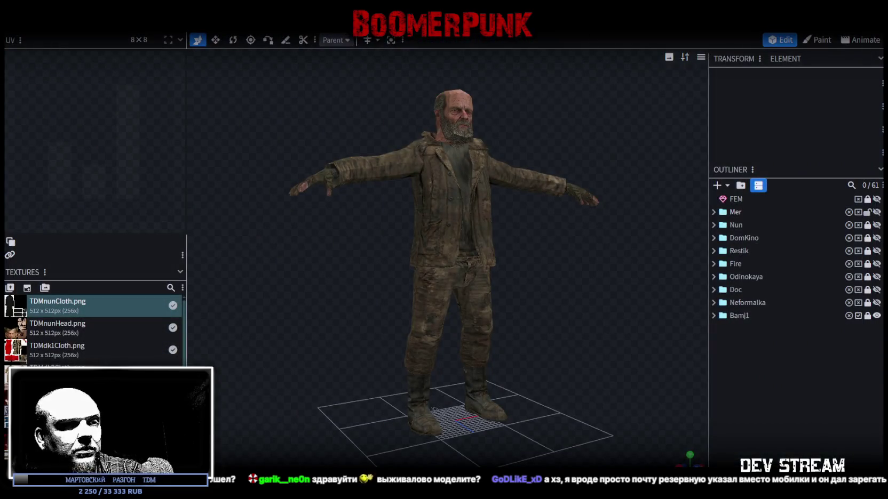
key(alt+Tab)
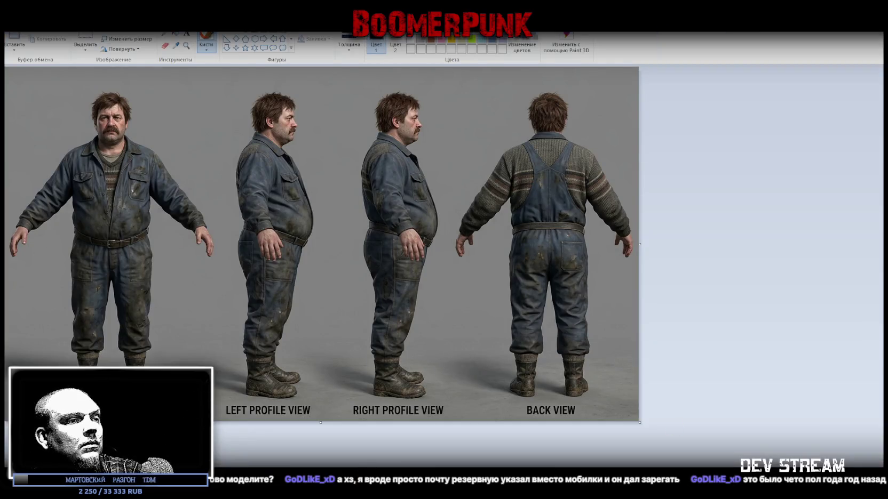
Paste the trimmed back-view figure into the reference sheet, shift it right, and widen the canvas.
key(ctrl+z)
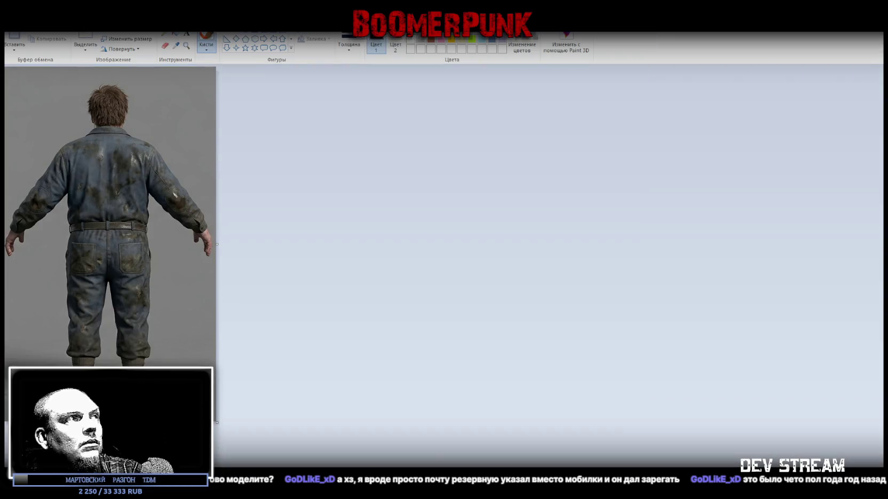
key(ctrl+y)
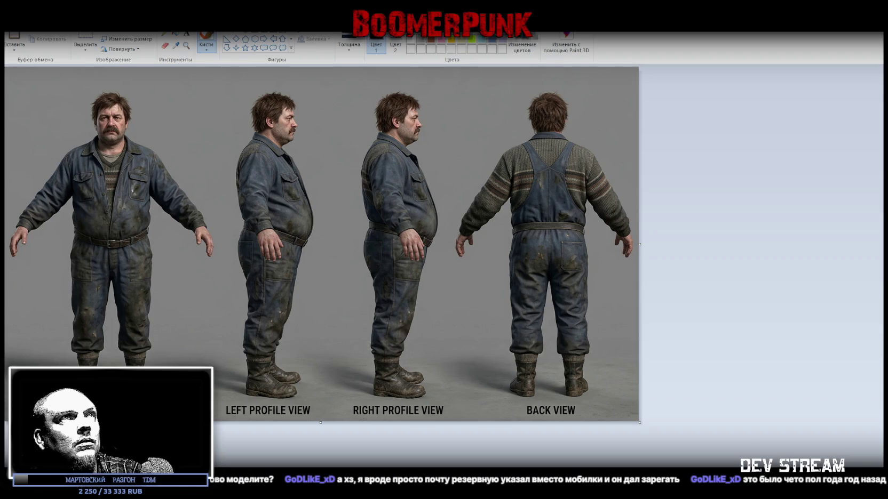
key(ctrl+v)
mouse_move(93, 193)
mouse_down()
mouse_move(435, 204)
mouse_move(538, 198)
mouse_up()
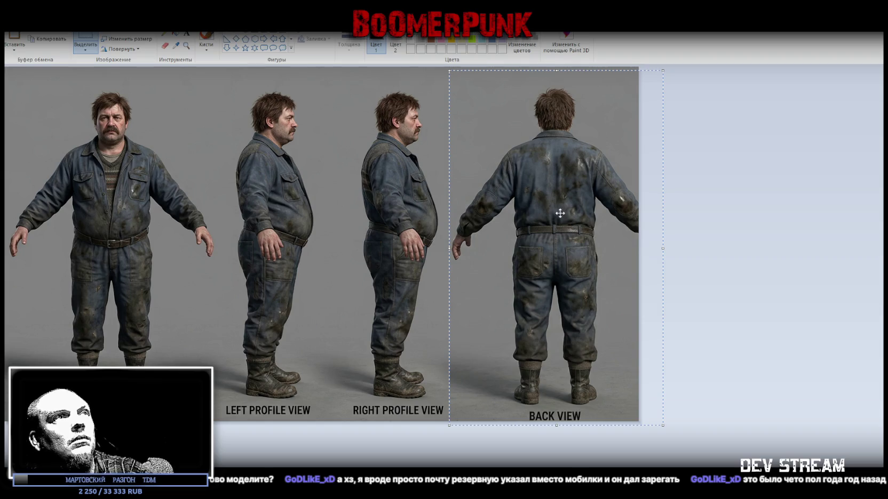
drag(640, 244, 728, 243)
Paste another copy over the old back view and trim the canvas's right edge to fit.
key(ctrl+v)
mouse_move(238, 198)
mouse_down()
mouse_move(460, 89)
mouse_move(511, 87)
mouse_move(558, 160)
mouse_move(559, 151)
mouse_move(546, 152)
mouse_up()
drag(727, 245, 658, 253)
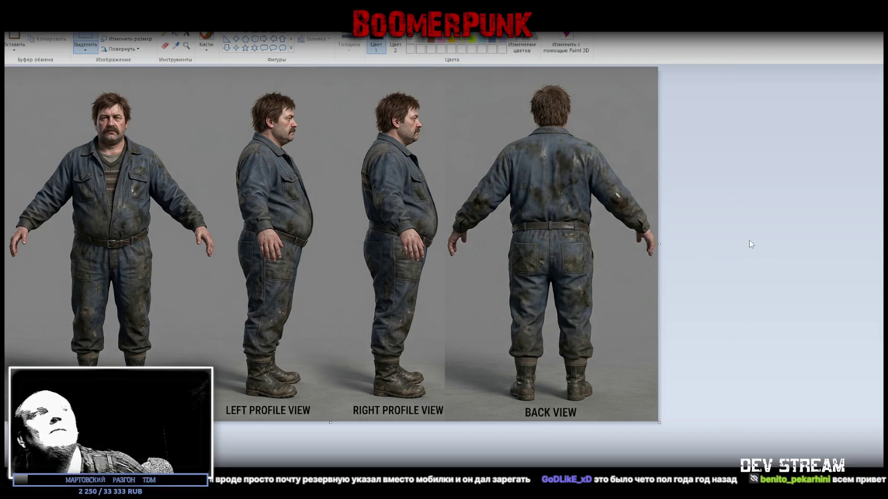
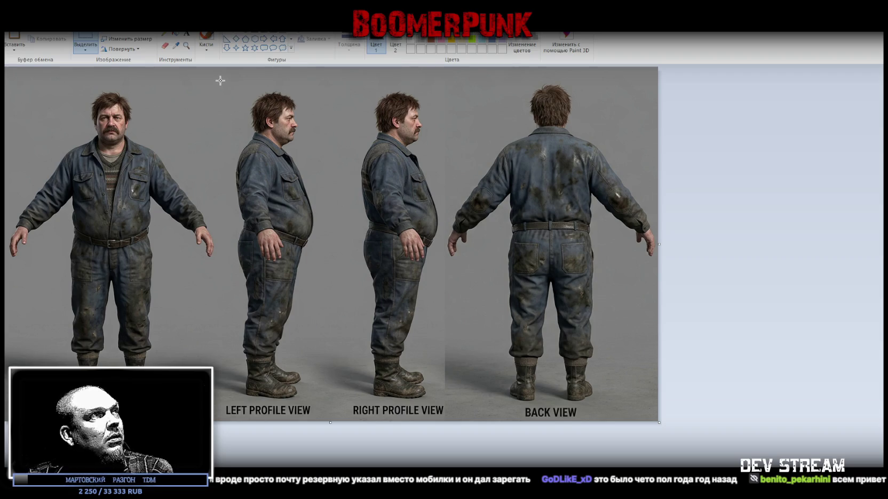
Flip the left-profile figure horizontally so it faces left, then deselect it.
drag(291, 357, 317, 400)
right_click(263, 277)
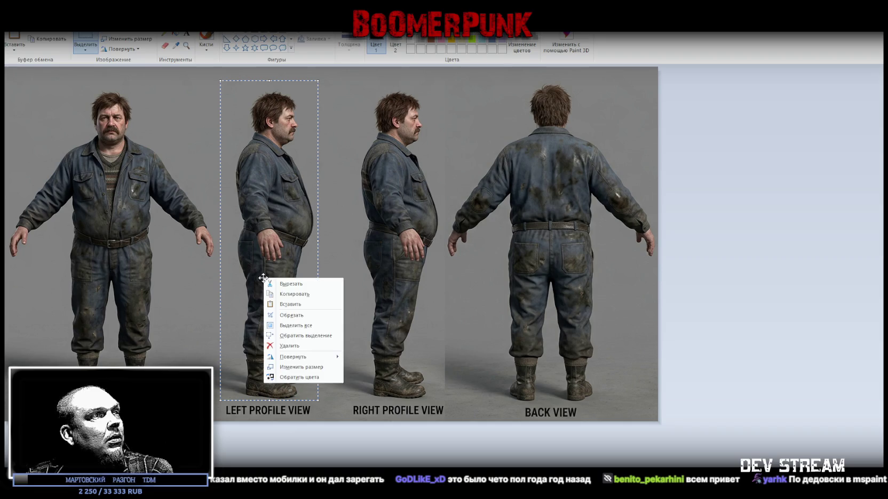
mouse_move(300, 357)
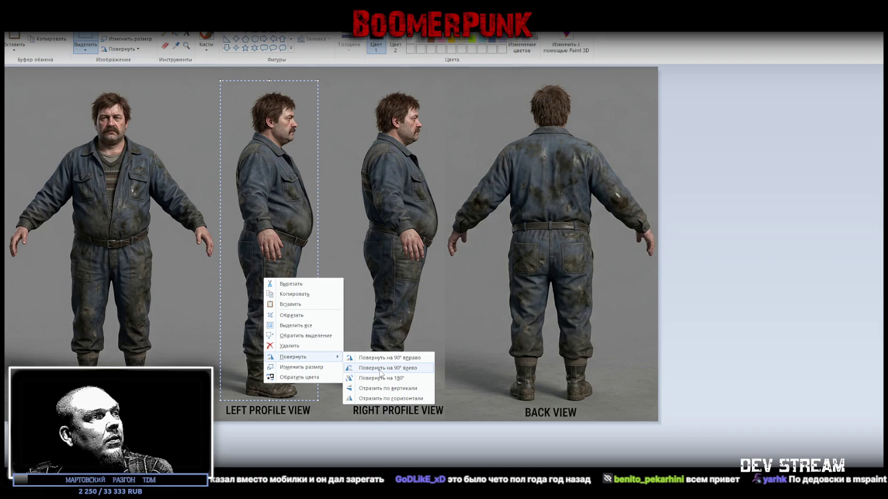
click(389, 399)
click(763, 297)
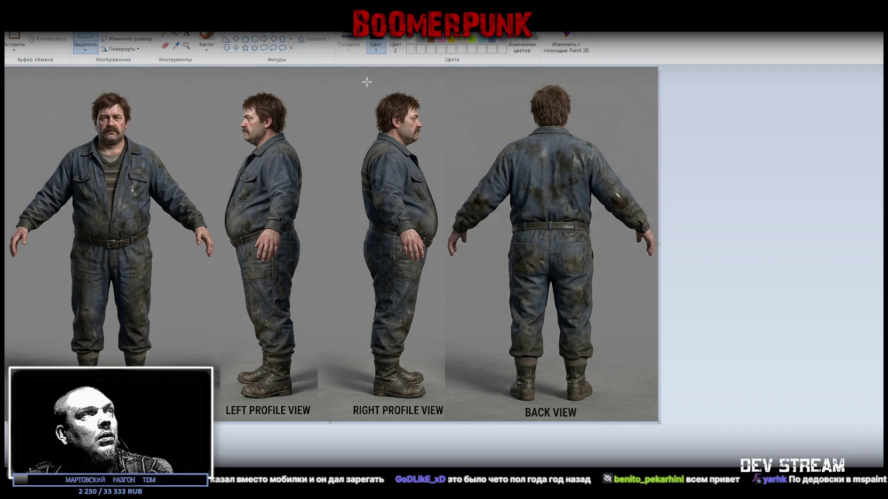
mouse_move(335, 67)
mouse_down()
mouse_move(581, 441)
mouse_move(661, 452)
mouse_up()
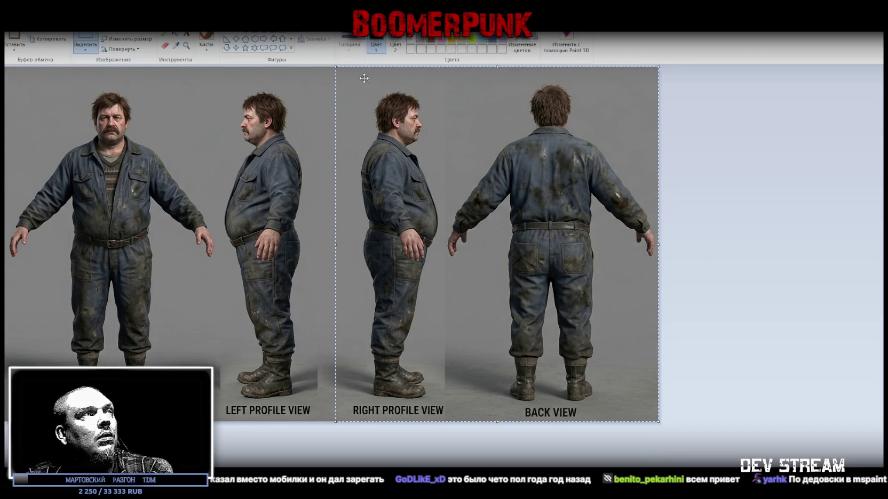
Move the right-profile and back-view figures to the left.
click(715, 102)
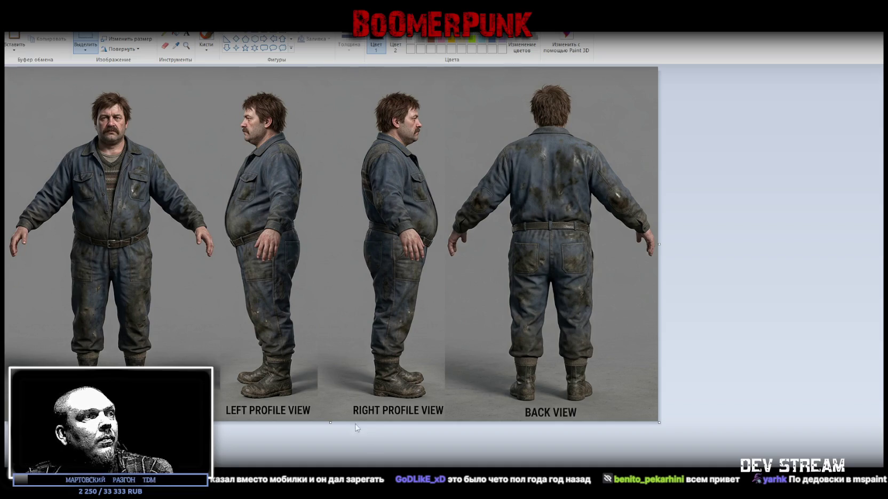
mouse_move(350, 422)
mouse_down()
mouse_move(403, 329)
mouse_move(667, 63)
mouse_up()
drag(455, 145, 412, 145)
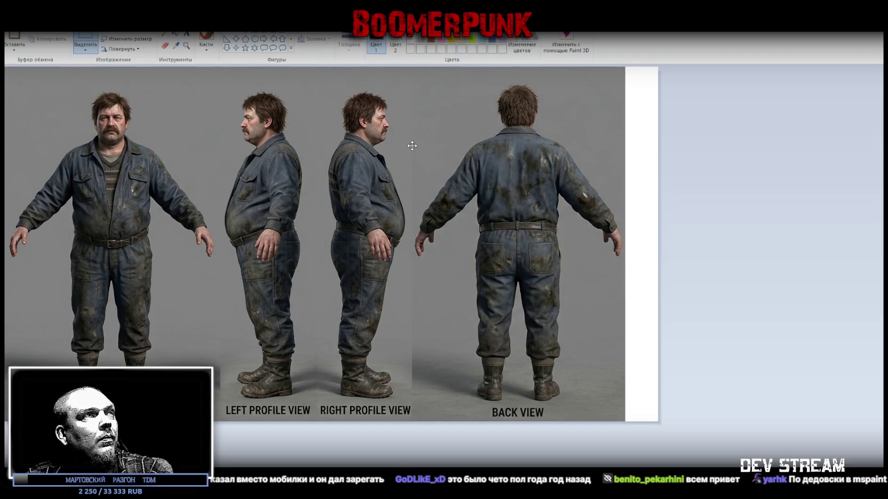
click(671, 186)
Trim the leftover white strip off the right edge and save the sheet when closing Paint.
drag(659, 244, 628, 252)
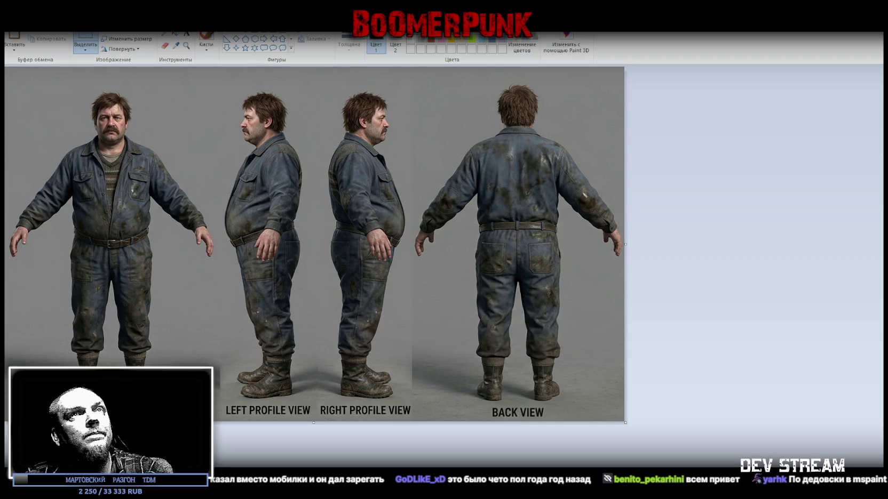
key(alt+F4)
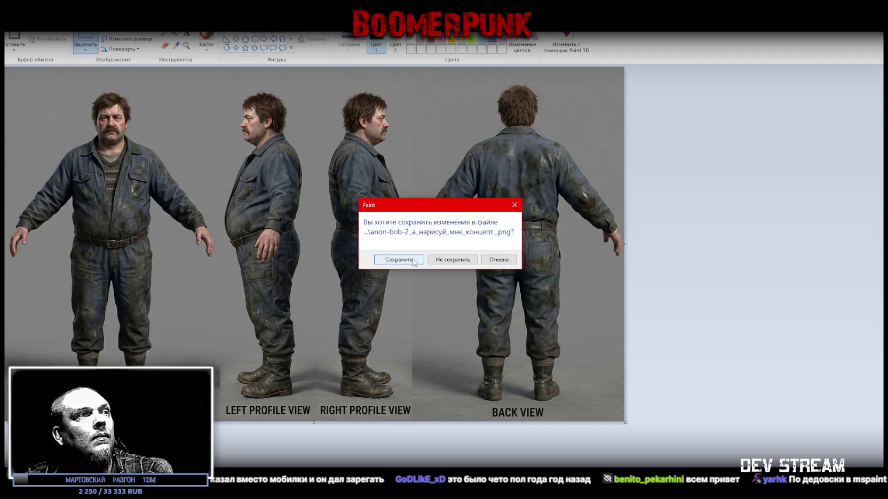
click(412, 259)
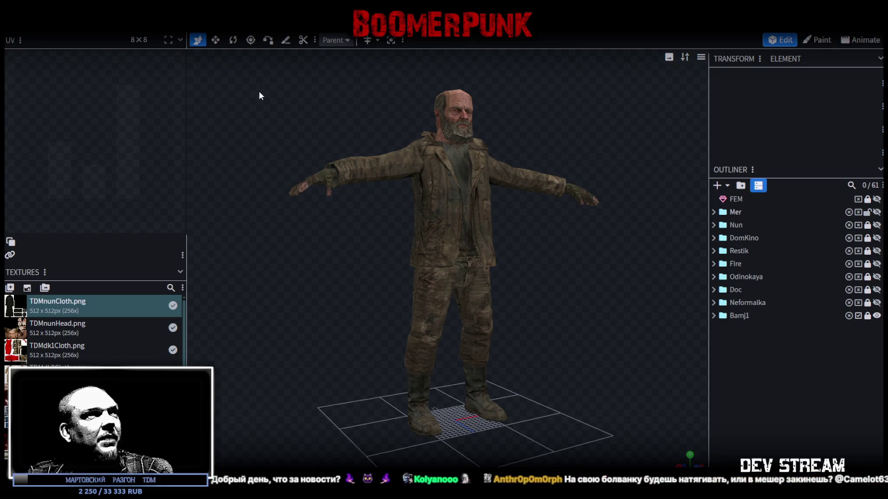
Make the textures panel slightly narrower and lock the Mer group.
drag(186, 96, 198, 101)
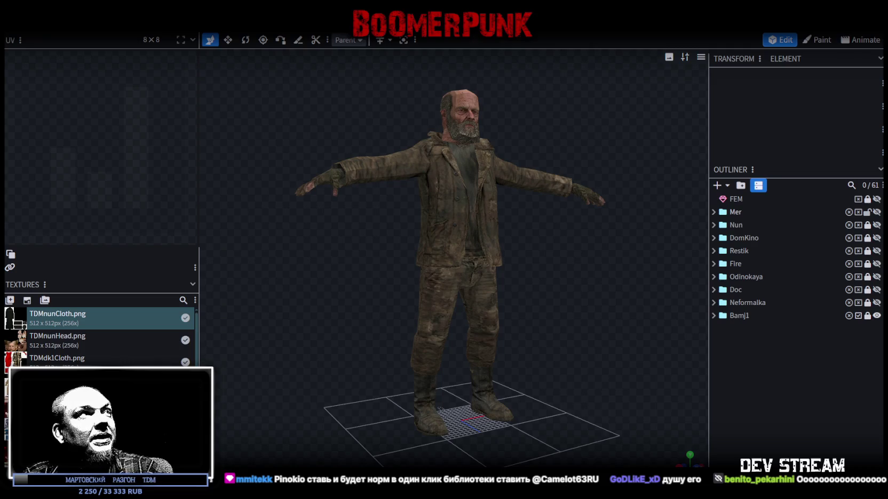
click(868, 212)
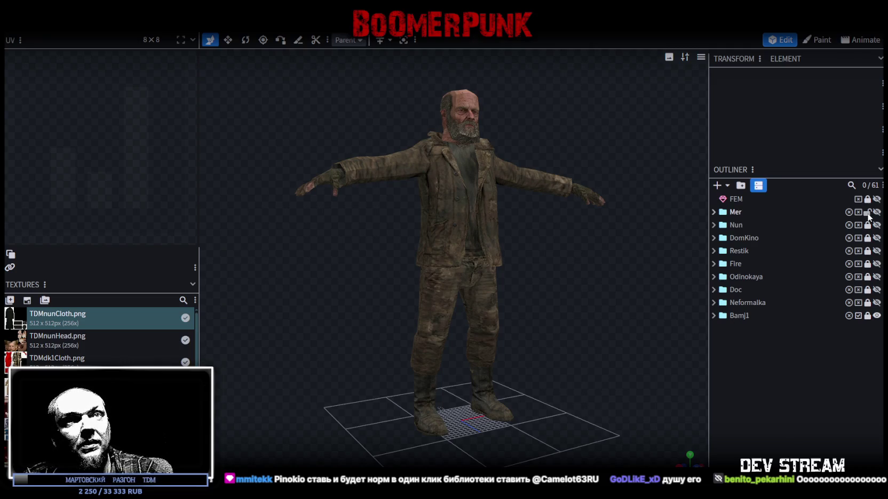
Unlock the Mer and Bamj1 groups, duplicate Mer as Mer2, and move it to the end of the list.
click(867, 212)
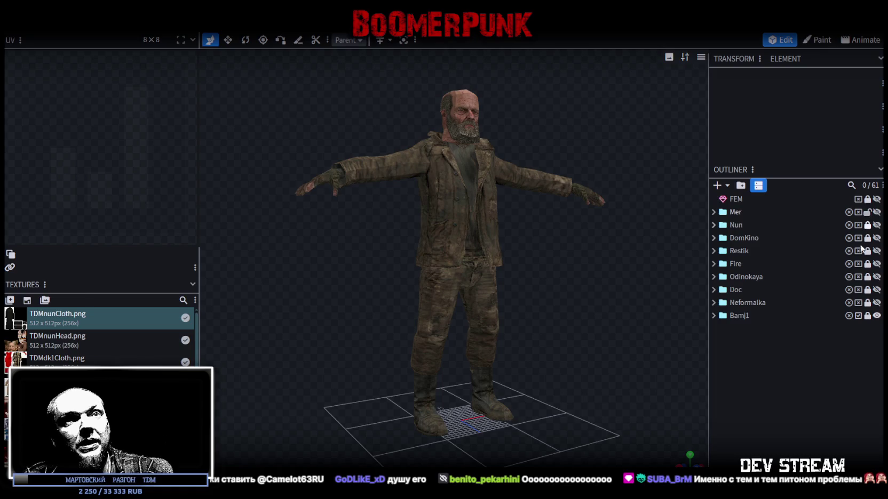
click(866, 315)
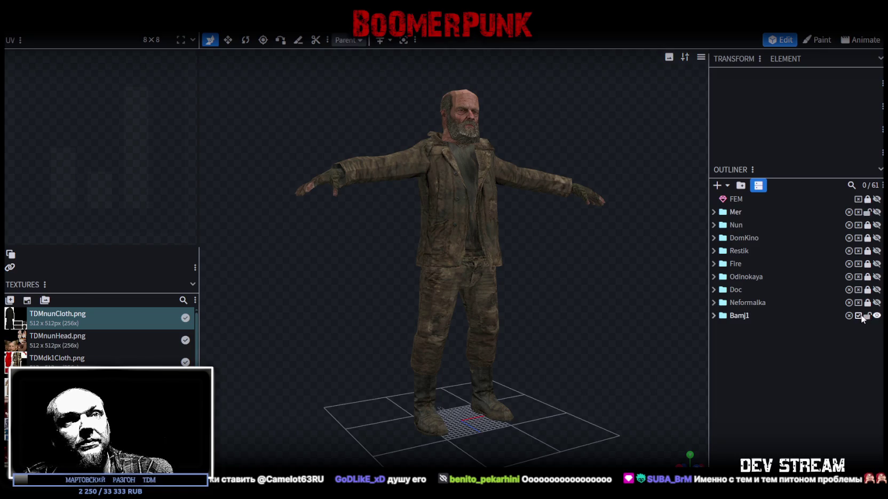
click(754, 213)
key(ctrl+d)
mouse_move(760, 225)
mouse_down()
mouse_move(768, 227)
mouse_move(736, 230)
mouse_move(720, 420)
mouse_up()
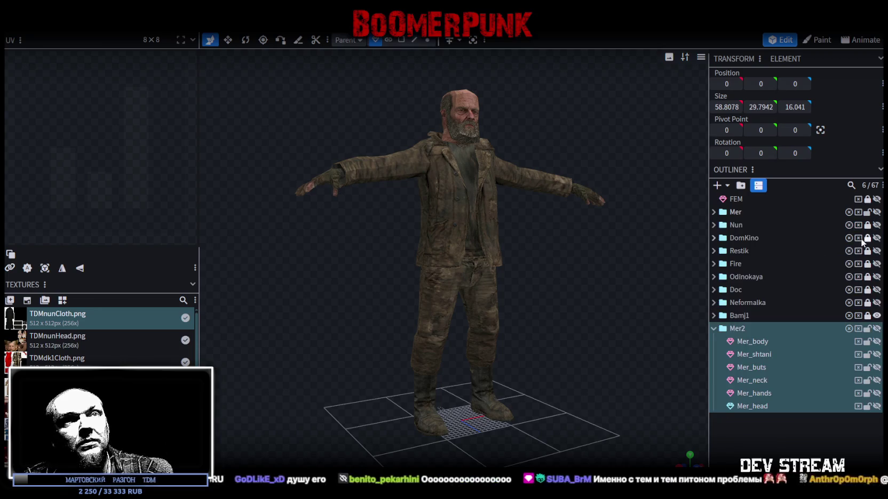
Rename the Mer2 group to Meha.
double_click(748, 329)
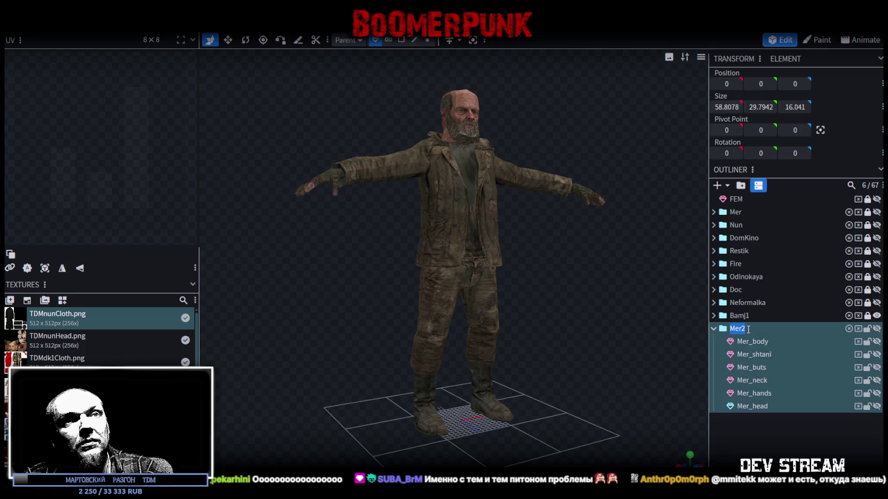
text(ЬУрф)
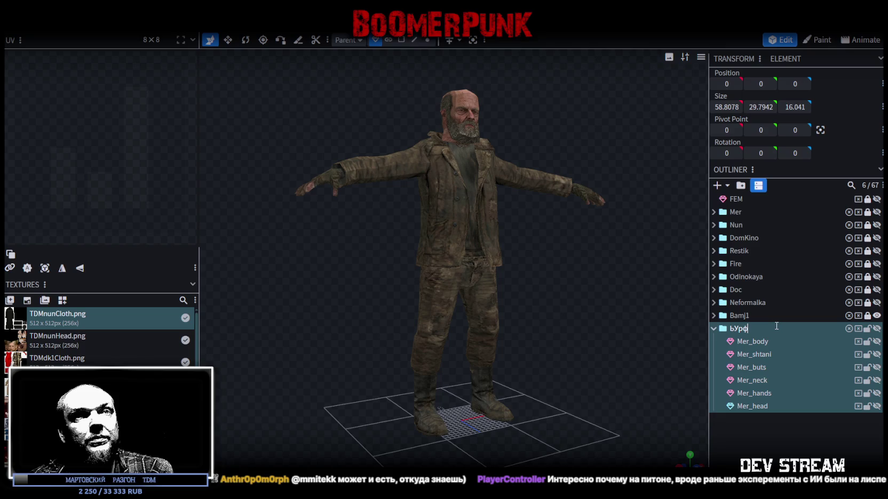
key(BackSpace)
text(M)
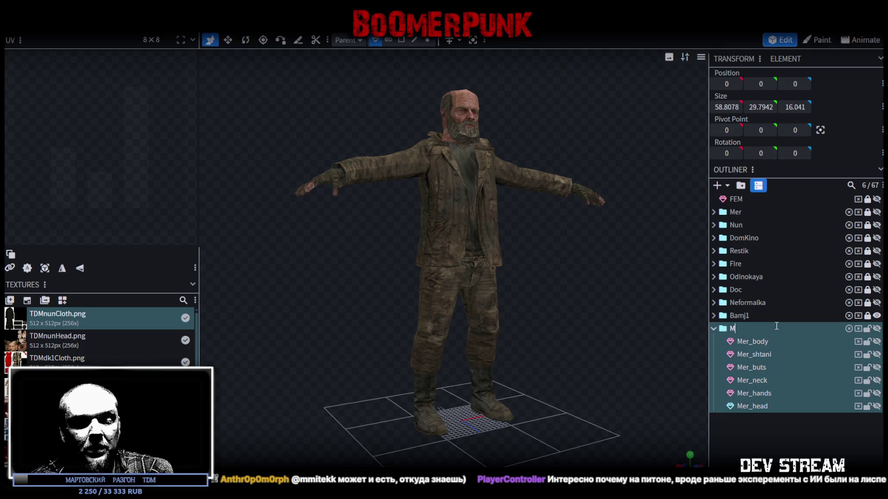
text(ehanik)
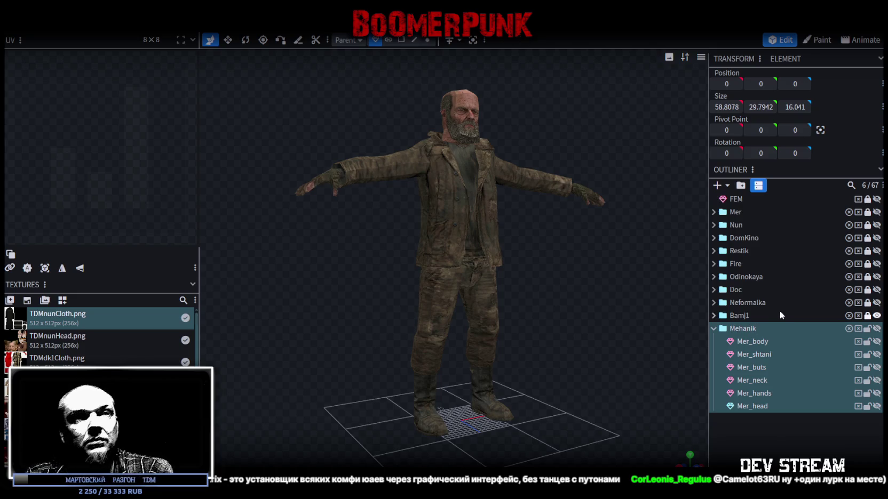
drag(770, 329, 712, 327)
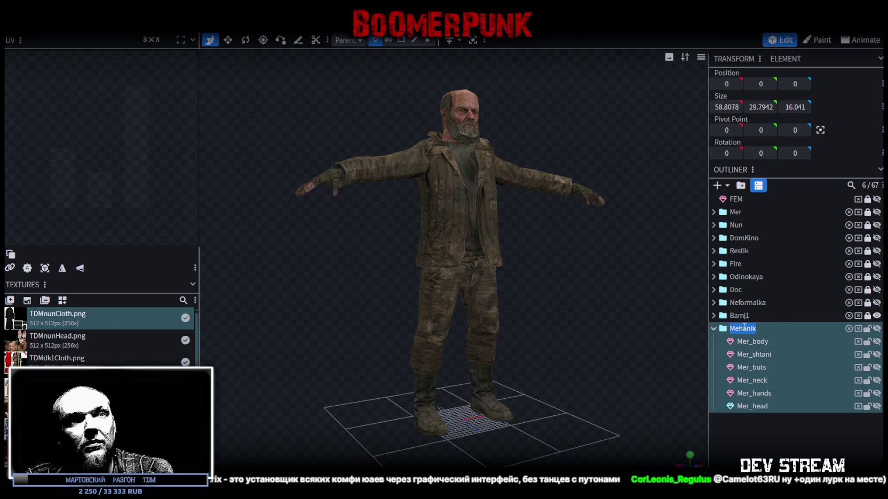
click(765, 329)
key(BackSpace)
key(BackSpace)
key(BackSpace)
key(ctrl+a)
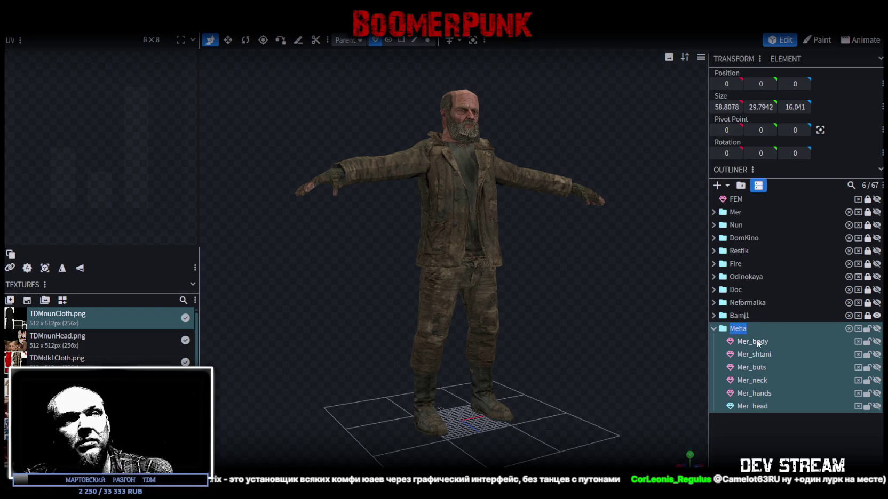
Rename the child parts to Meha_body, Meha_shtani and Meha_buts, moving on to Mer_neck.
double_click(742, 341)
mouse_move(749, 342)
mouse_down()
mouse_move(732, 342)
mouse_move(736, 380)
mouse_up()
text(Meha)
click(750, 354)
double_click(750, 354)
text(Meha)
click(747, 368)
double_click(747, 368)
text(Meha)
click(750, 380)
double_click(749, 380)
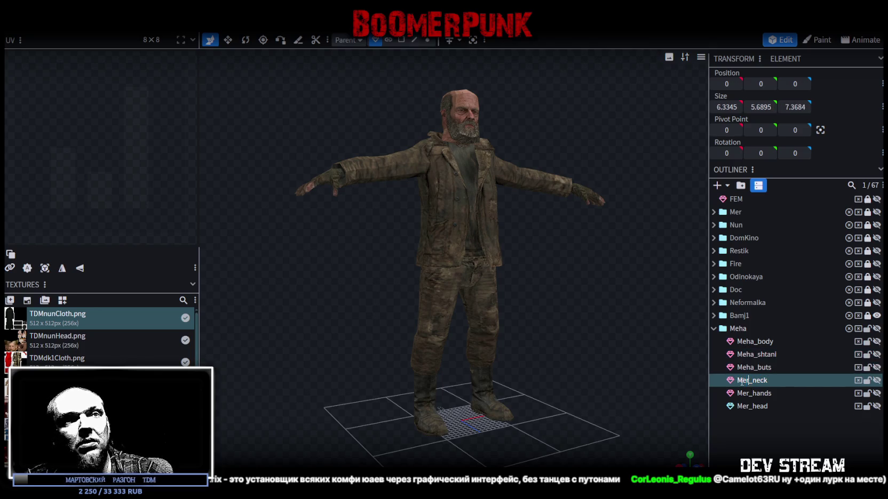